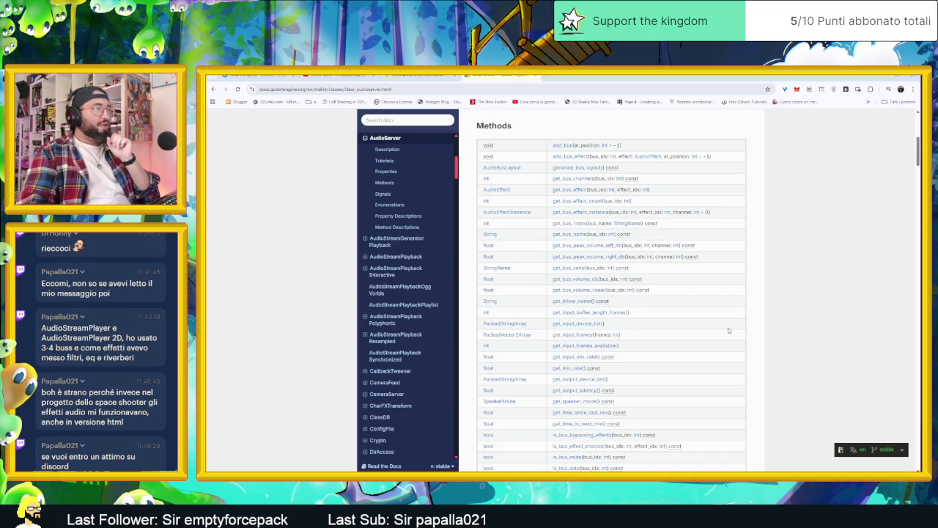
Step: Scroll through the current page, briefly opening and closing an empty new tab
scroll(771, 329, "down", 1)
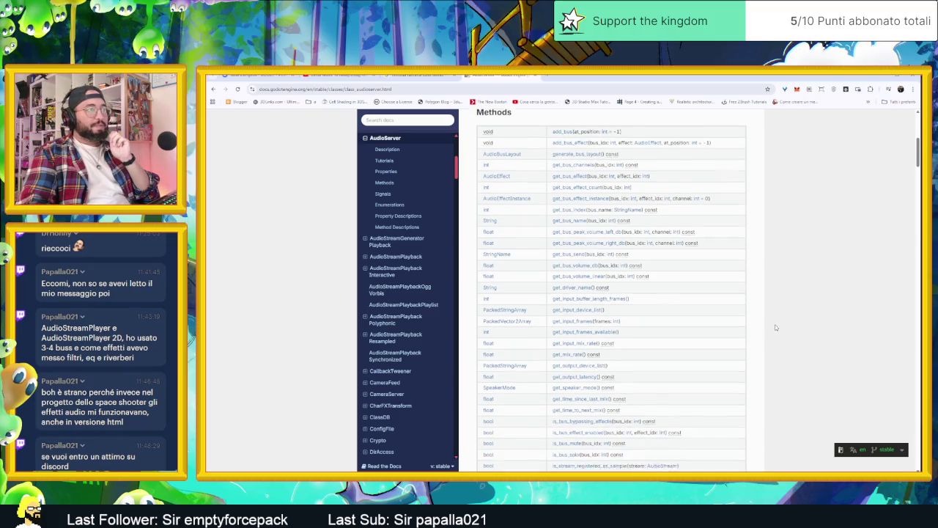
scroll(775, 324, "down", 1)
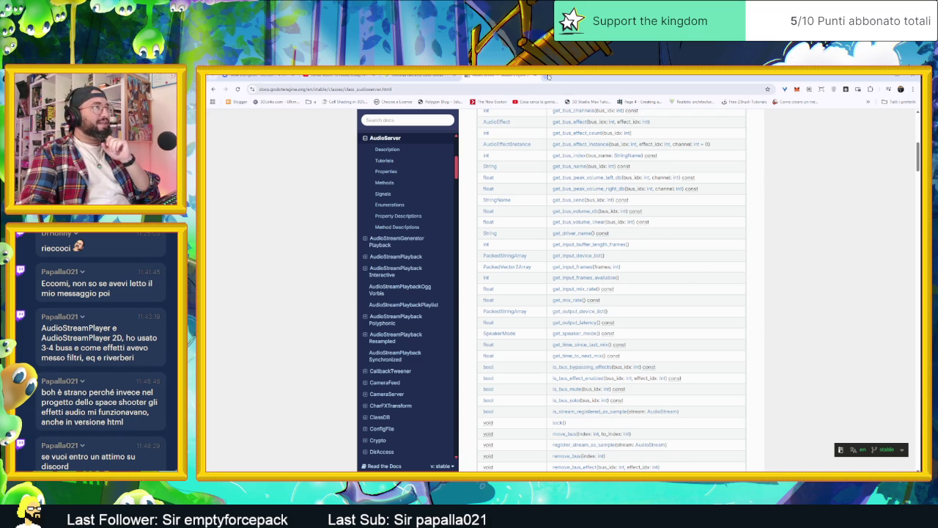
left_click(548, 77)
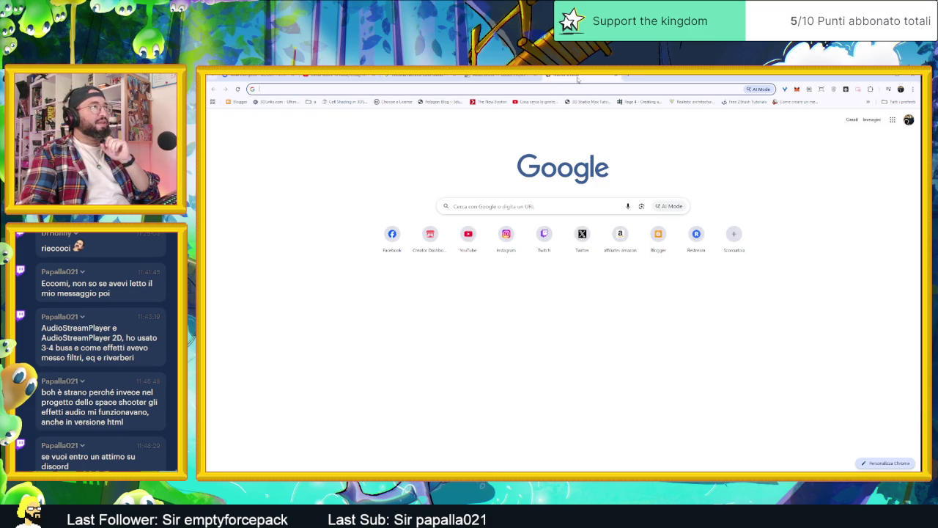
key("ctrl+w")
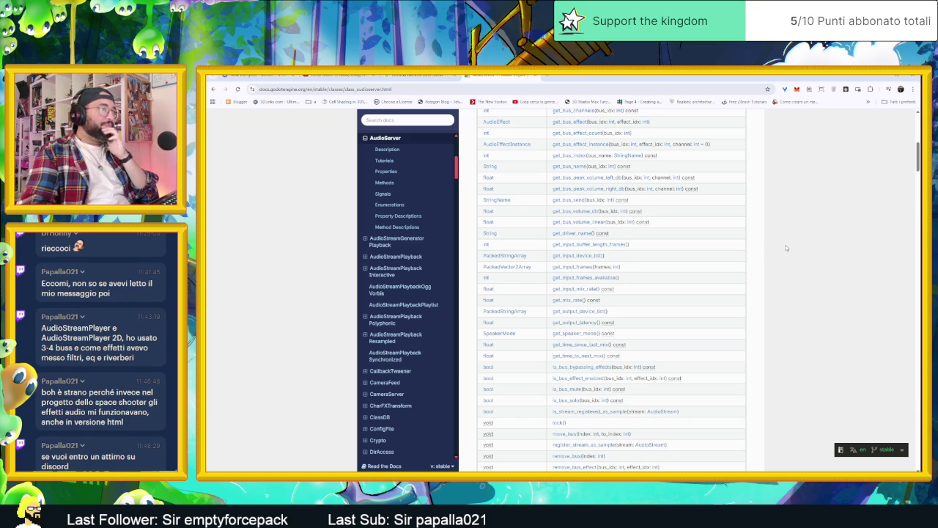
scroll(862, 266, "down", 1)
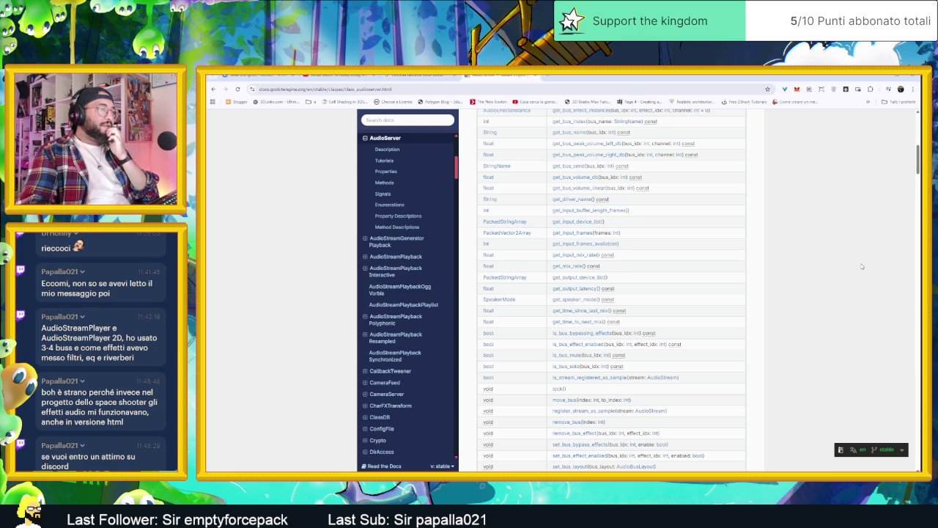
scroll(861, 266, "down", 4)
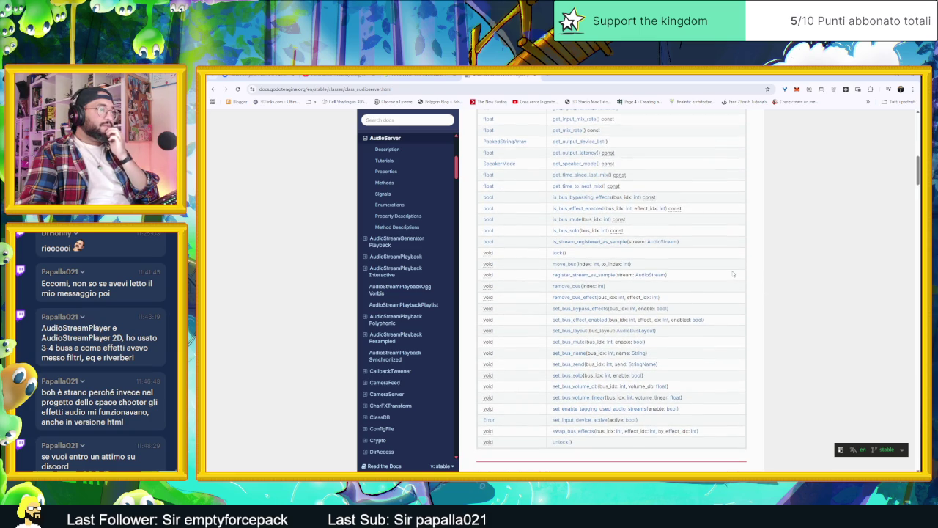
scroll(780, 277, "down", 1)
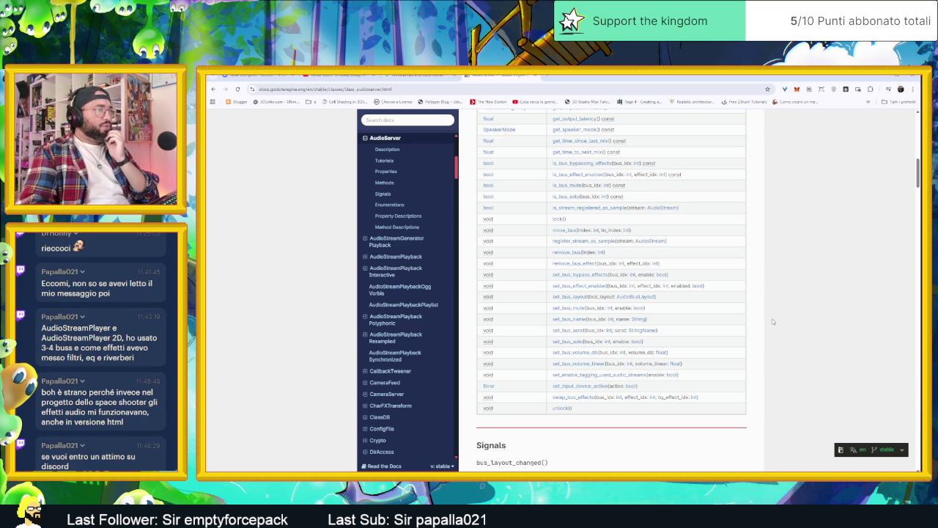
scroll(772, 319, "up", 1)
scroll(772, 319, "up", 3)
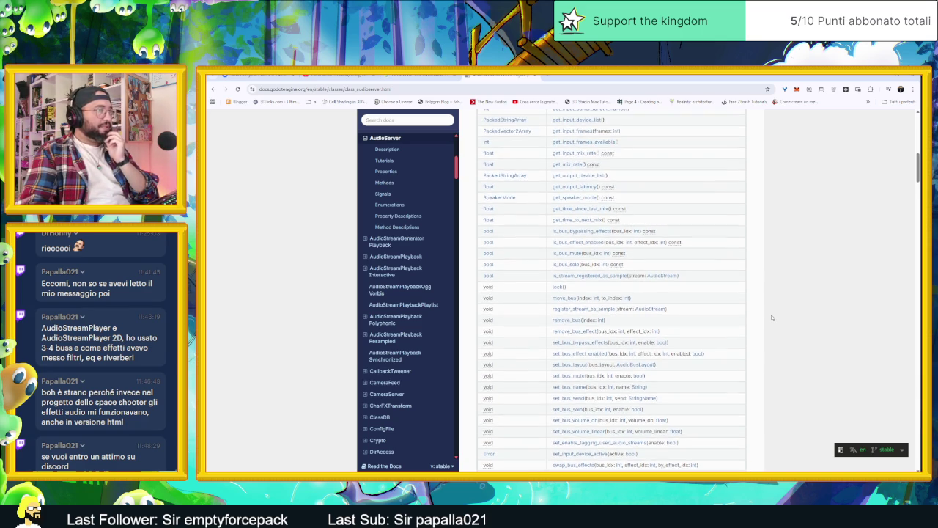
scroll(760, 309, "up", 1)
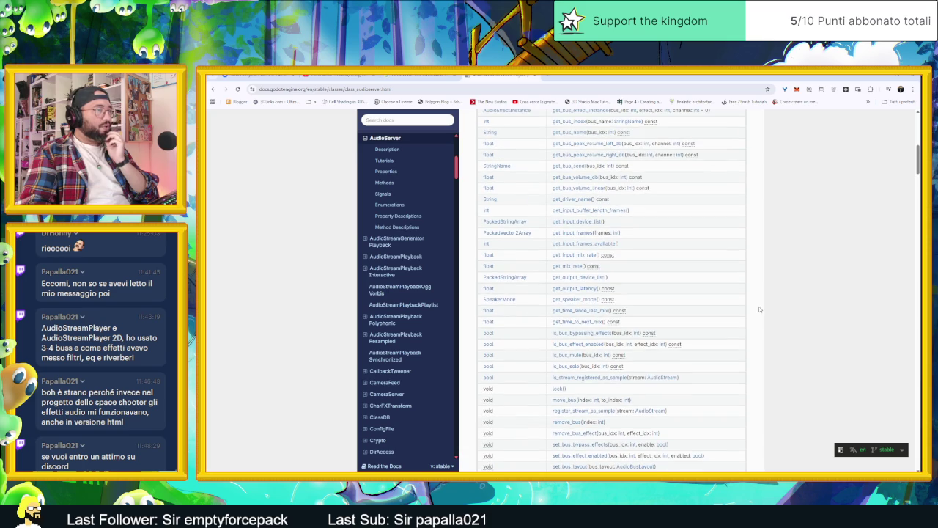
scroll(759, 309, "up", 1)
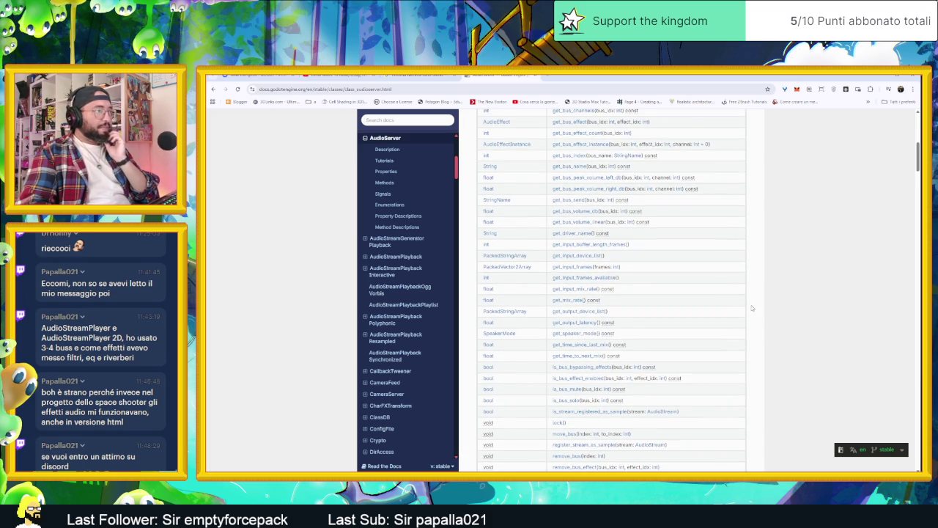
scroll(751, 308, "up", 2)
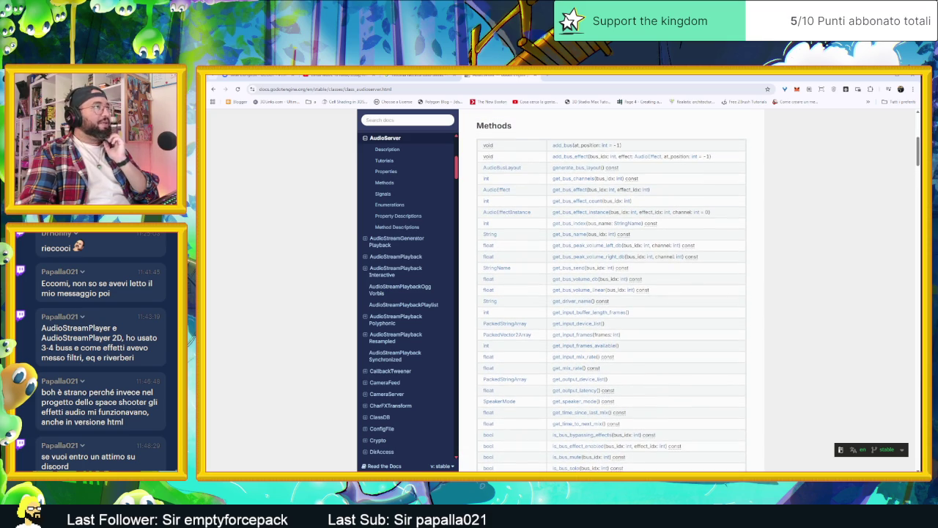
Step: Search Google in a new tab for 'godot change buss by code'
left_click(553, 77)
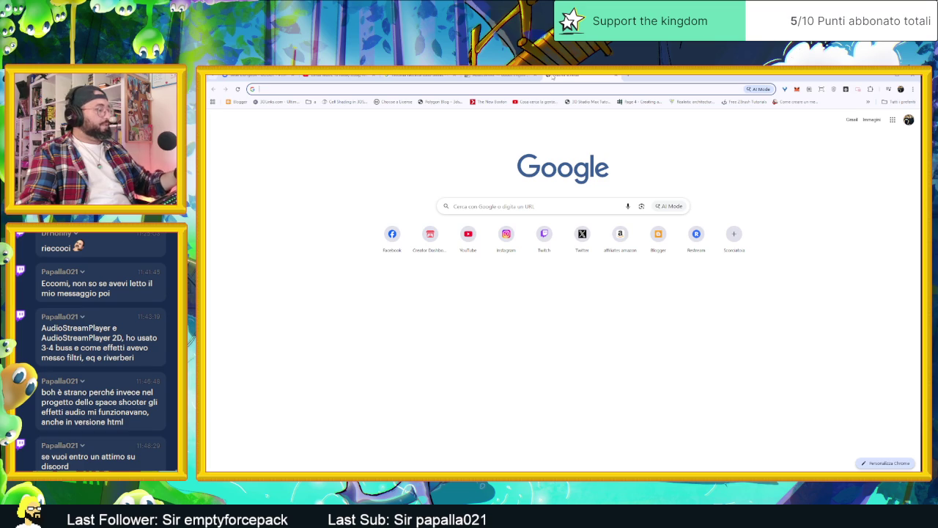
type("god")
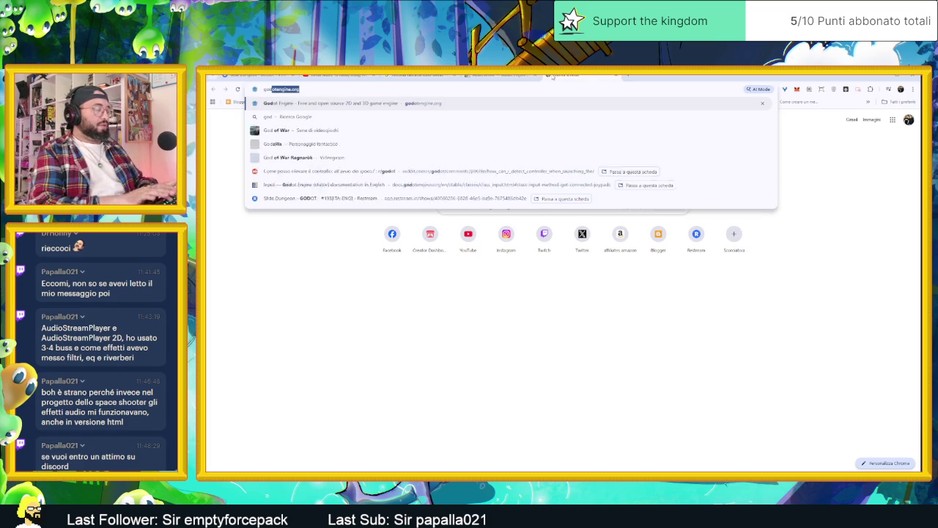
type("ot change ")
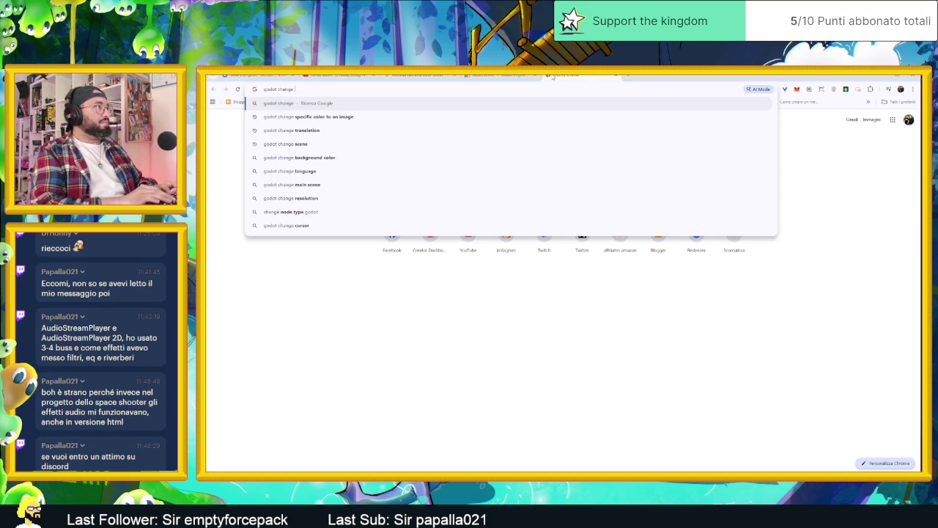
type("buss by ")
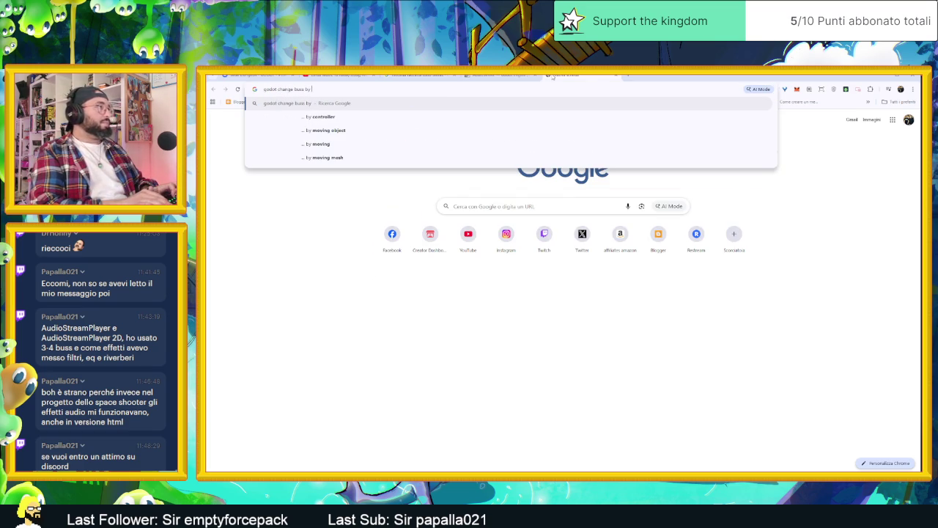
type("code")
key("Return")
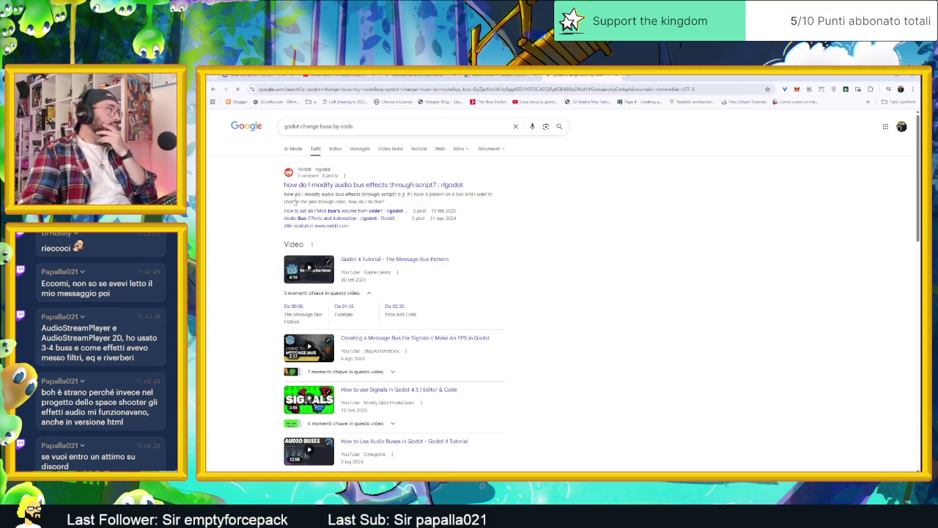
Step: Read the r/godot thread on bus effects and follow its link to the AudioServer docs
left_click(308, 185)
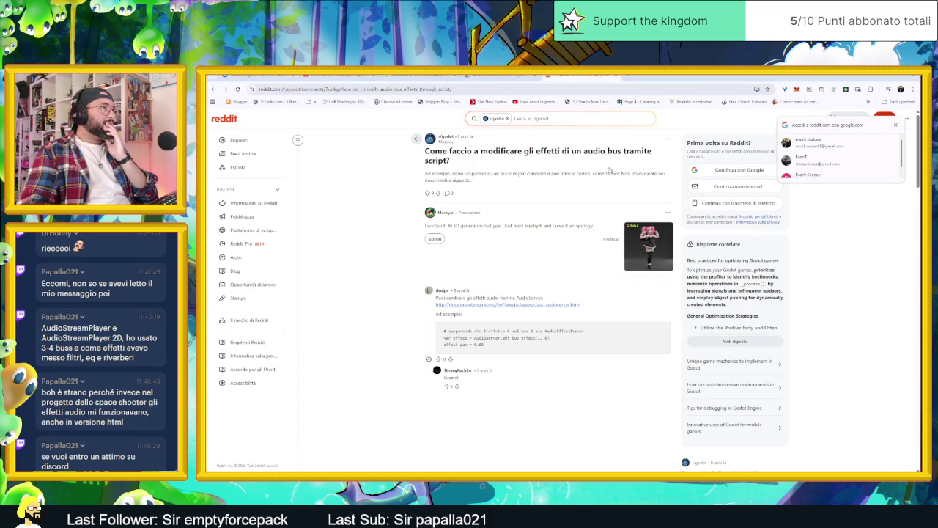
scroll(529, 222, "down", 1)
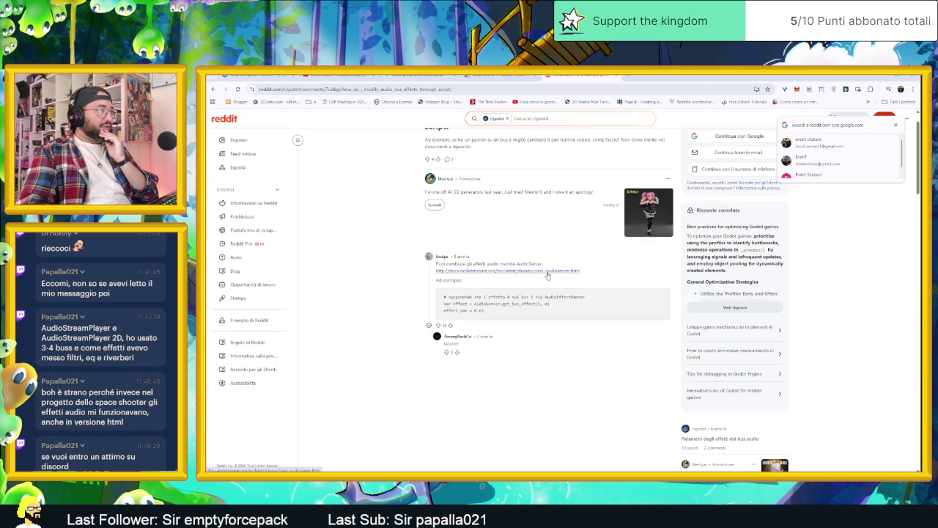
left_click(546, 271)
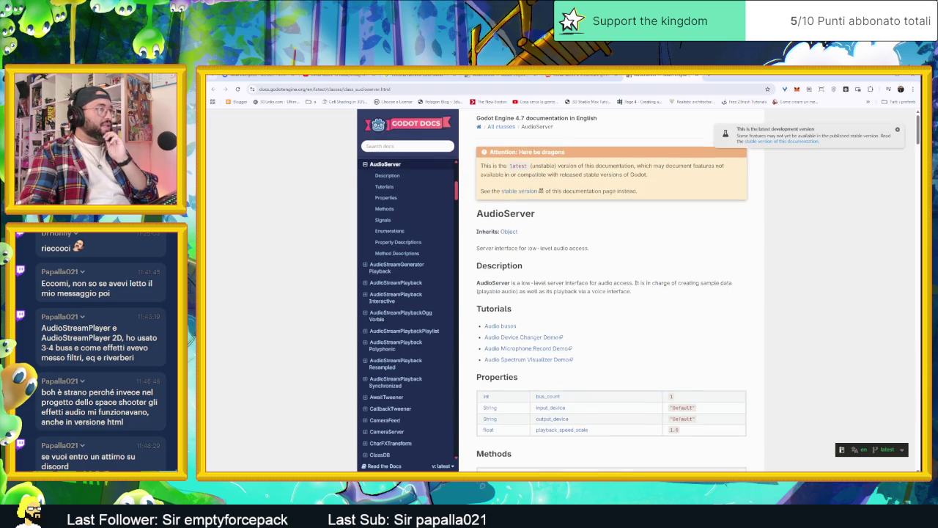
scroll(682, 287, "down", 2)
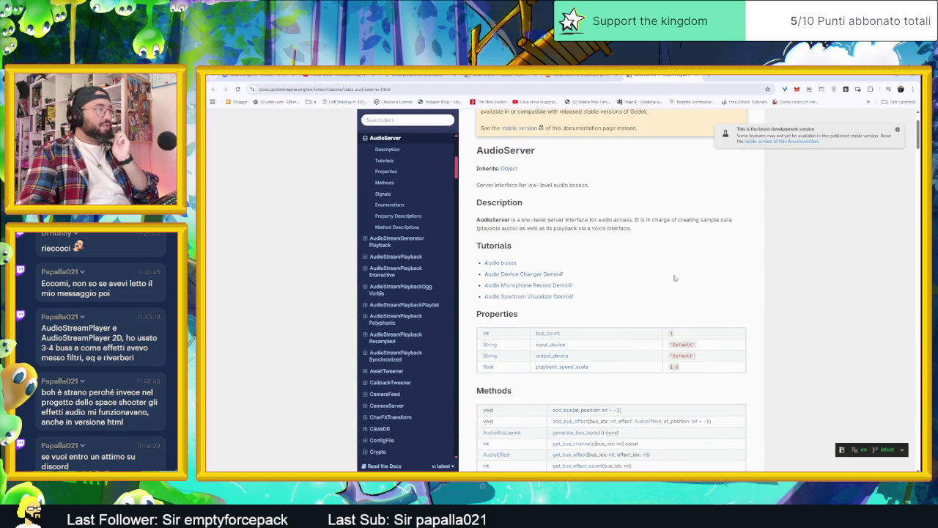
scroll(682, 278, "down", 6)
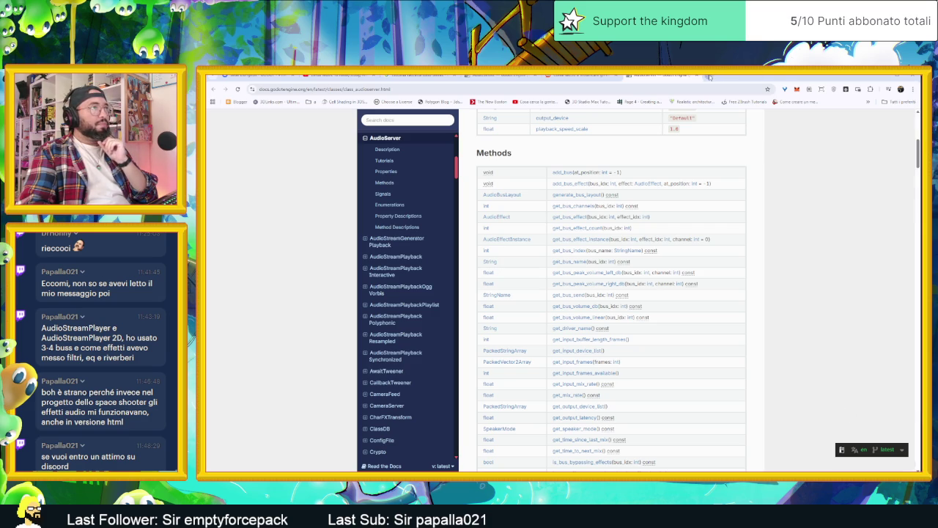
left_click(710, 77)
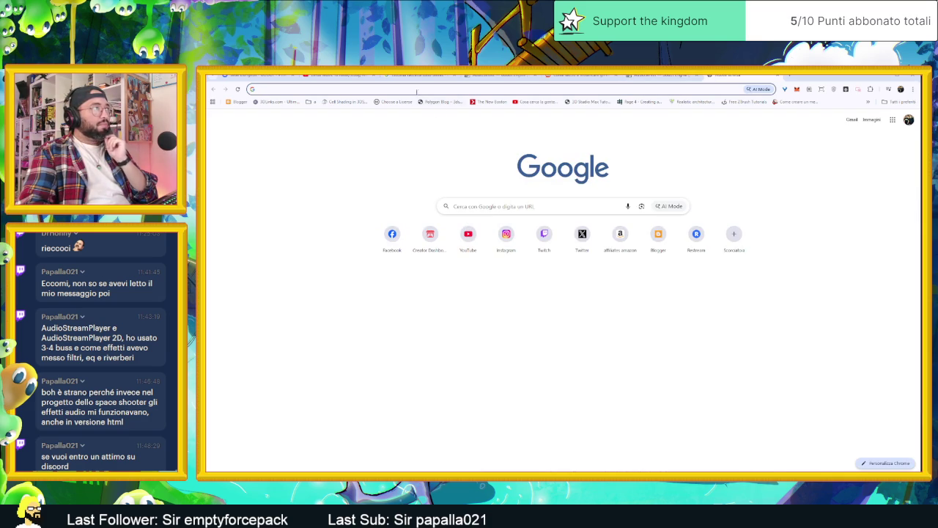
Step: Search for 'godot audiostreamplayer' using the omnibox suggestion after typing 'godot audio'
left_click(257, 88)
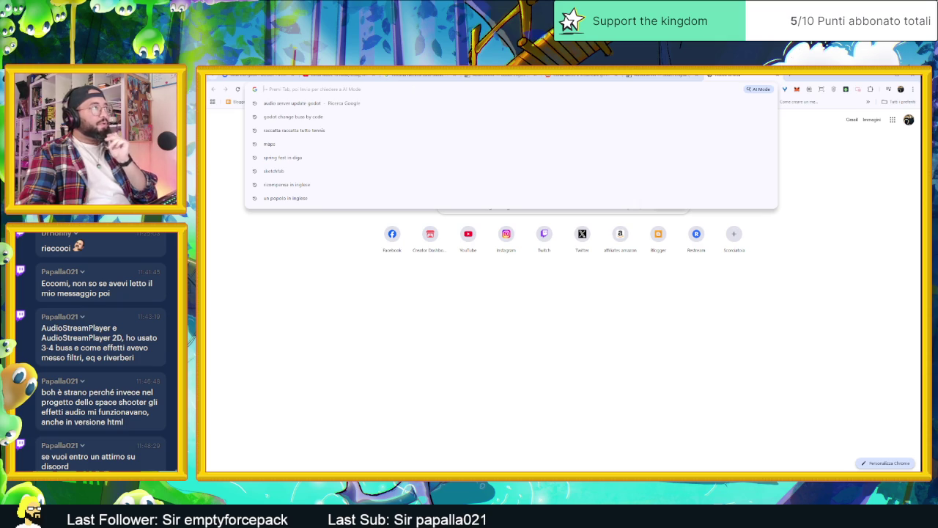
type("go")
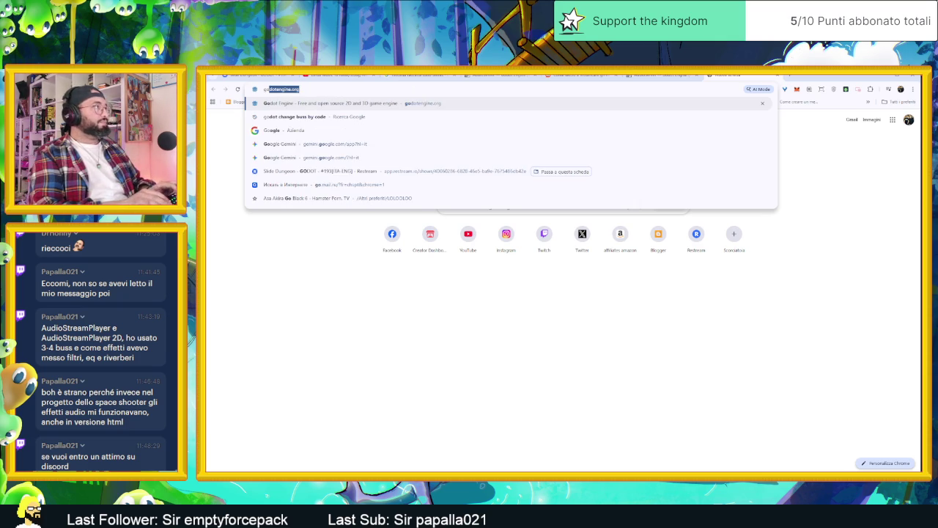
type("dot")
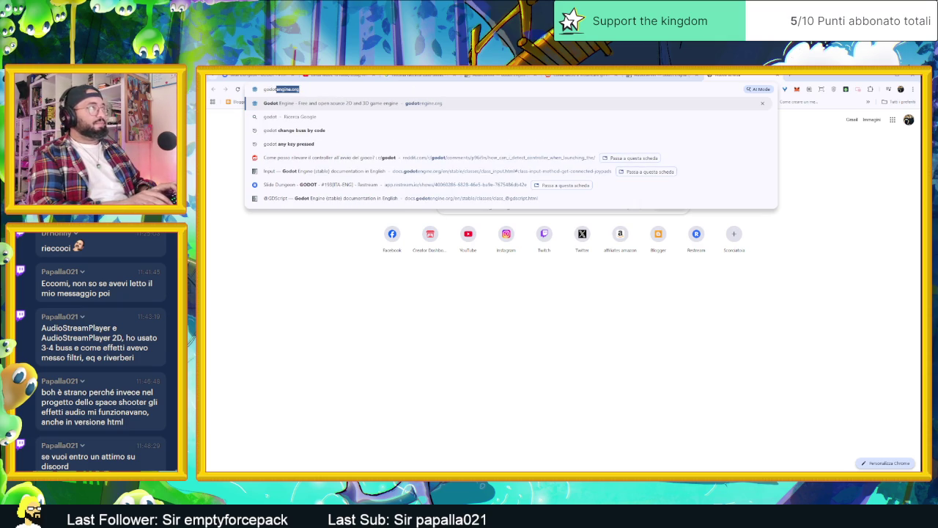
key("BackSpace")
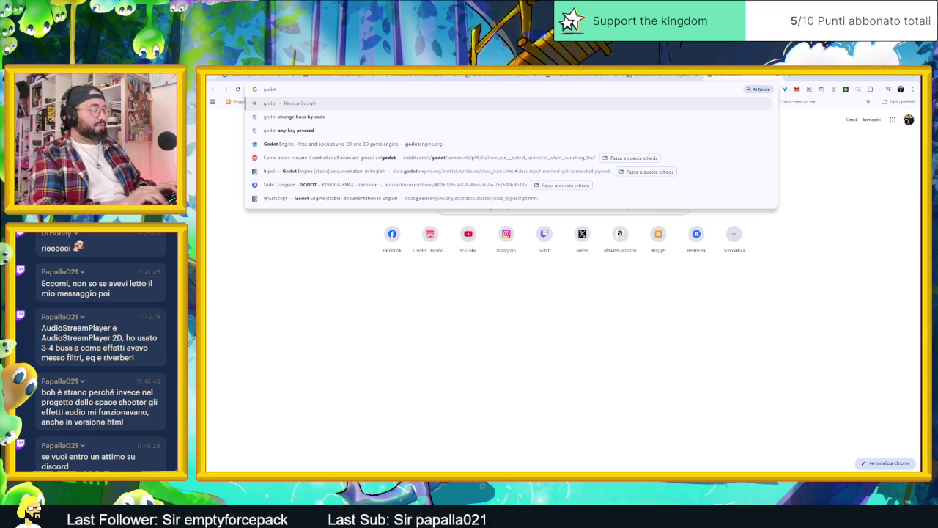
type("au")
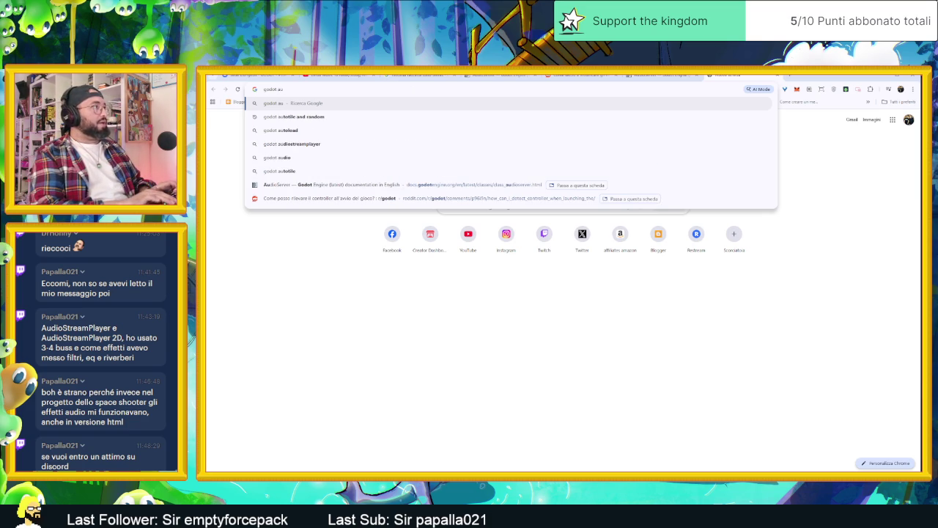
type("dio")
key("Down")
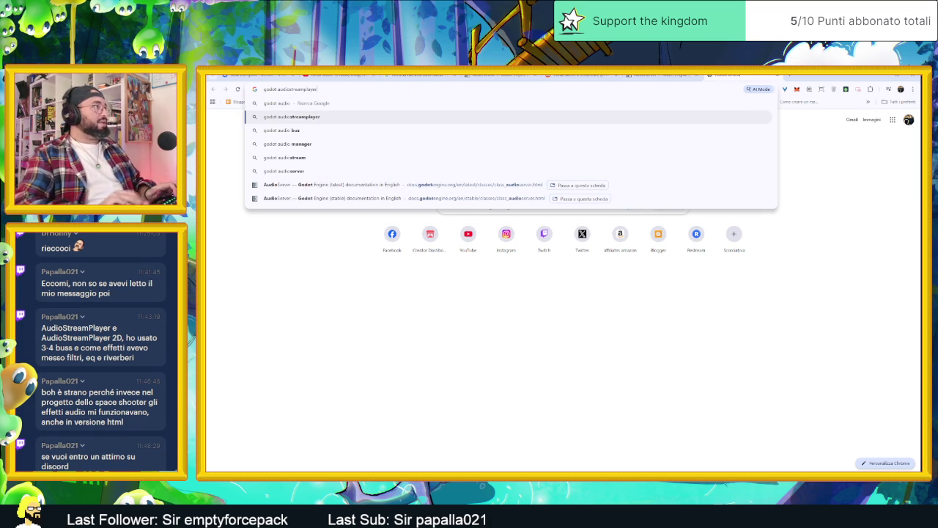
key("Return")
Step: Open the AudioStreamPlayer docs result and jump to the 'bus' property description (default 'Master')
left_click(308, 207)
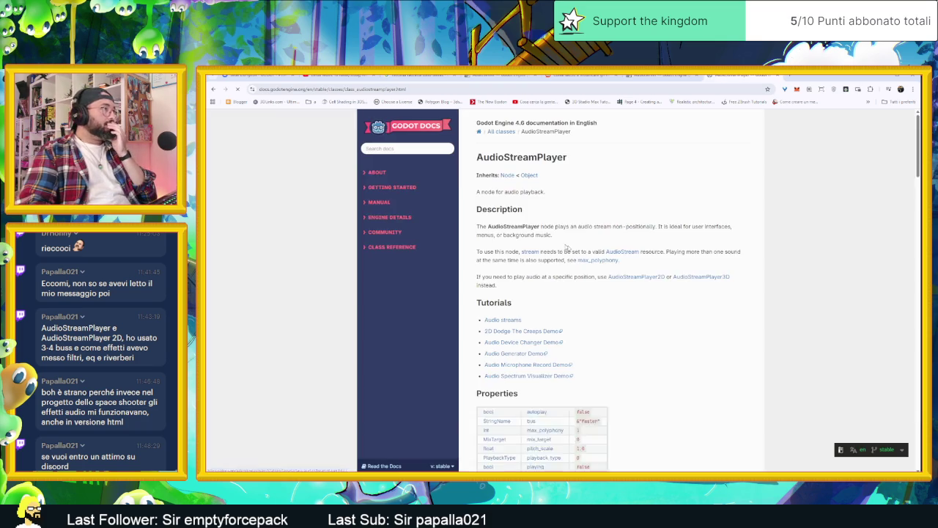
scroll(733, 286, "down", 3)
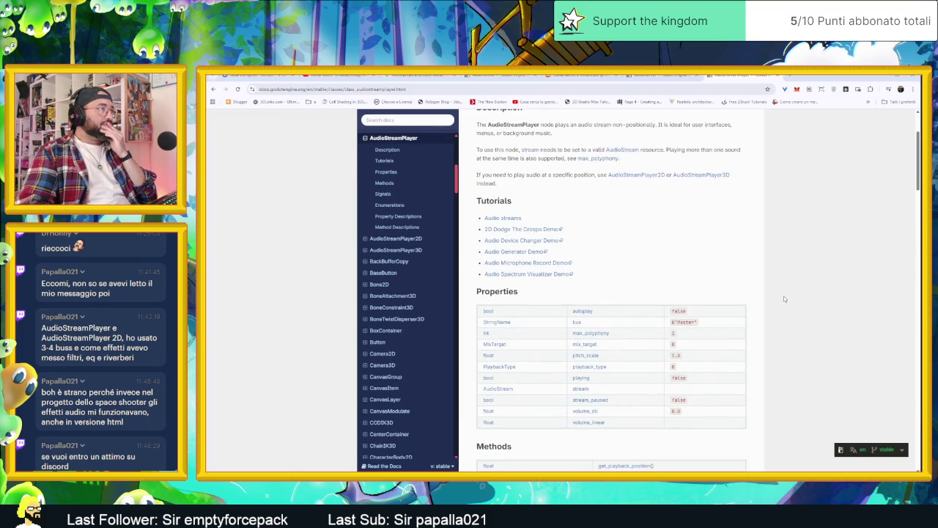
scroll(783, 299, "down", 4)
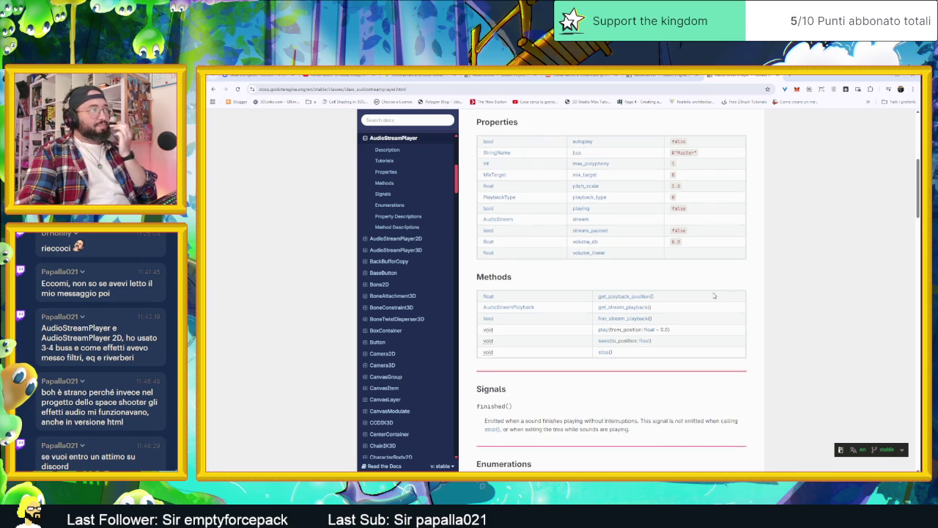
scroll(715, 296, "up", 2)
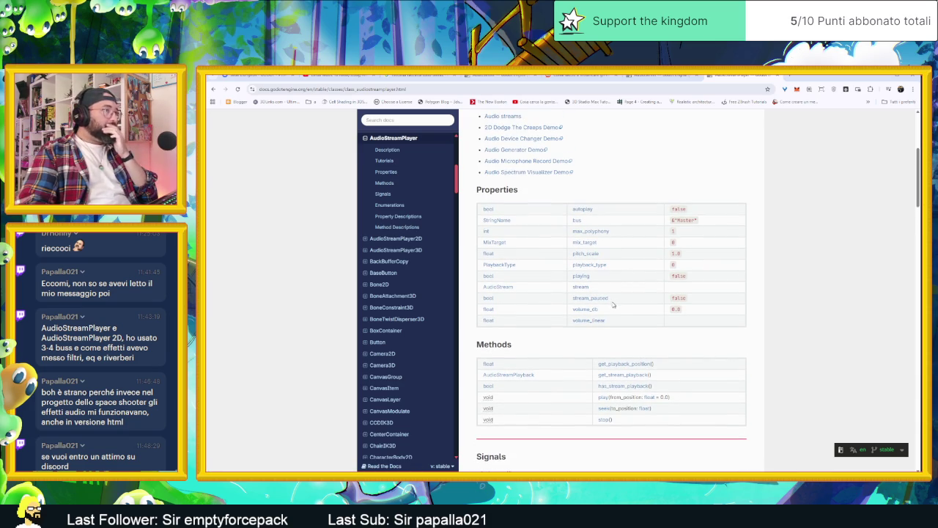
left_click(577, 222)
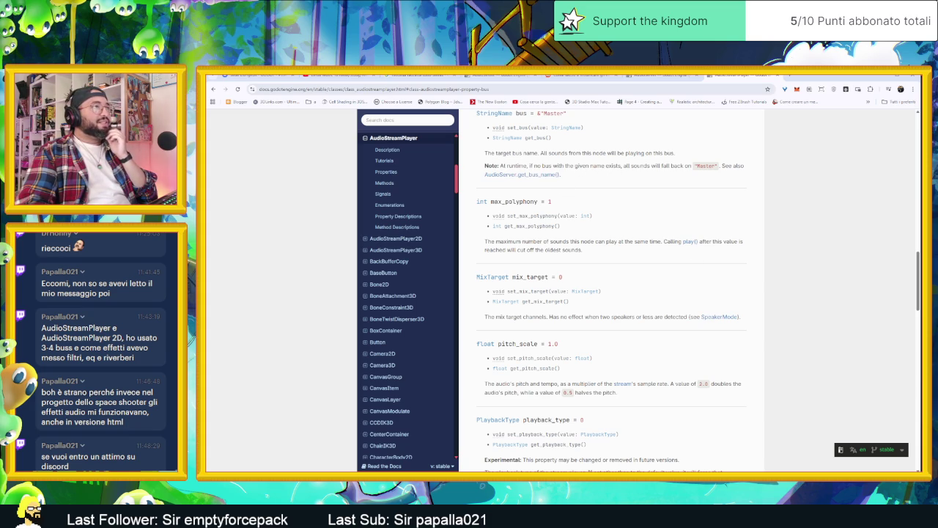
Step: Highlight 'Master' in the bus property note, then deselect it and scroll back up
double_click(706, 166)
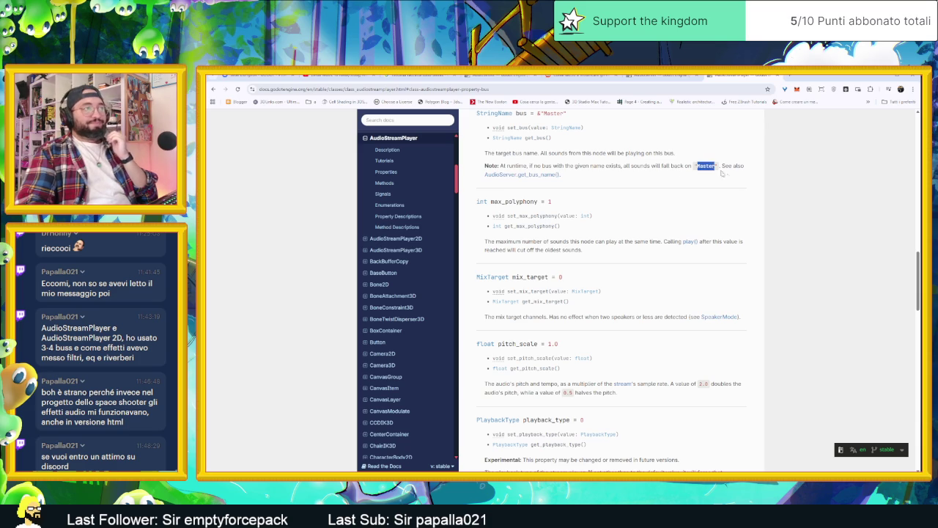
left_click(730, 172)
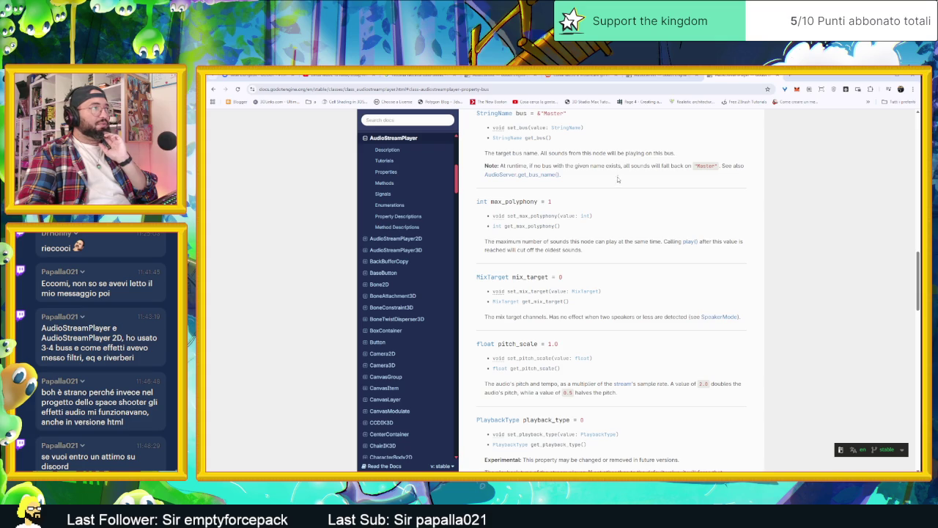
scroll(618, 181, "up", 1)
scroll(619, 179, "up", 1)
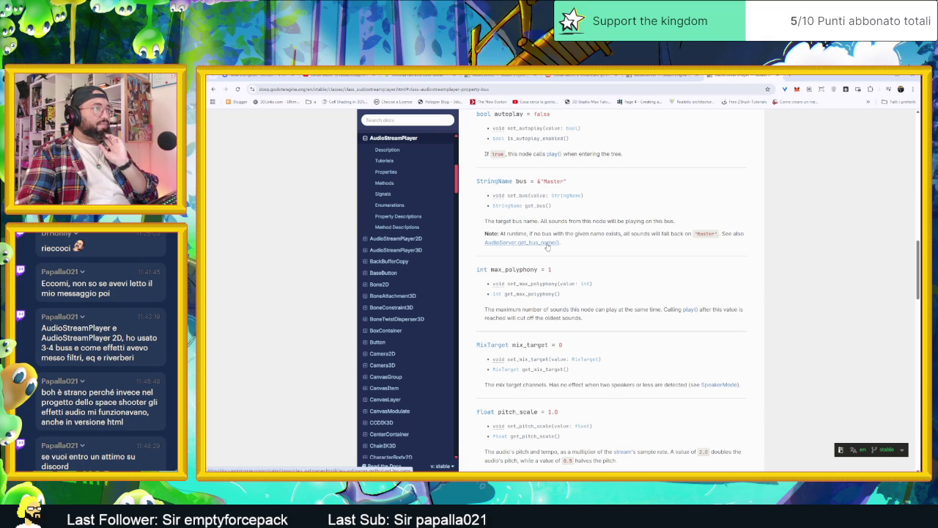
Step: Open AudioServer.get_bus_name() in a new tab and compare it with the AudioStreamPlayer page
middle_click(546, 244)
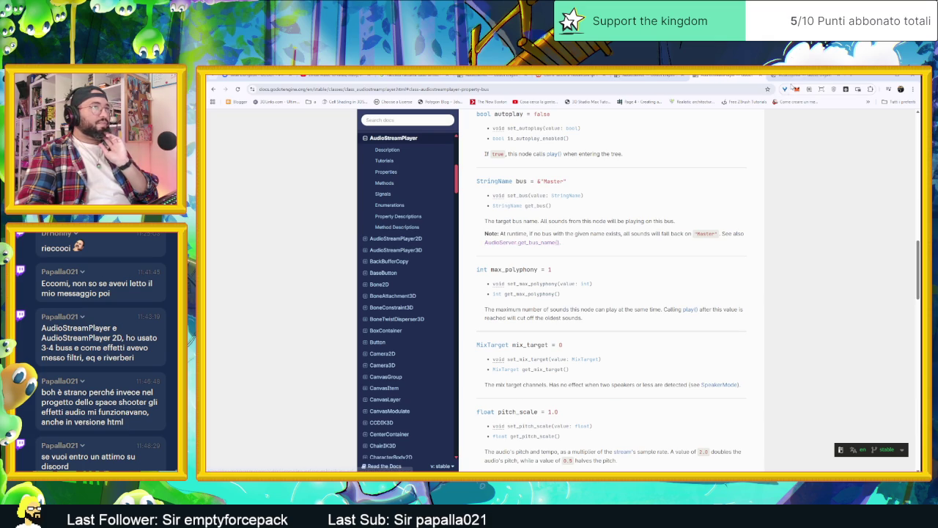
left_click(792, 78)
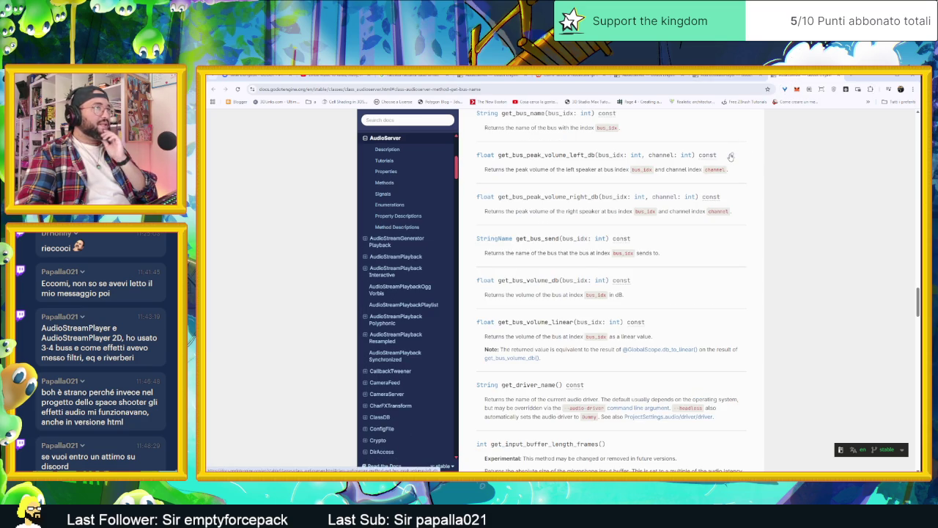
left_click(738, 77)
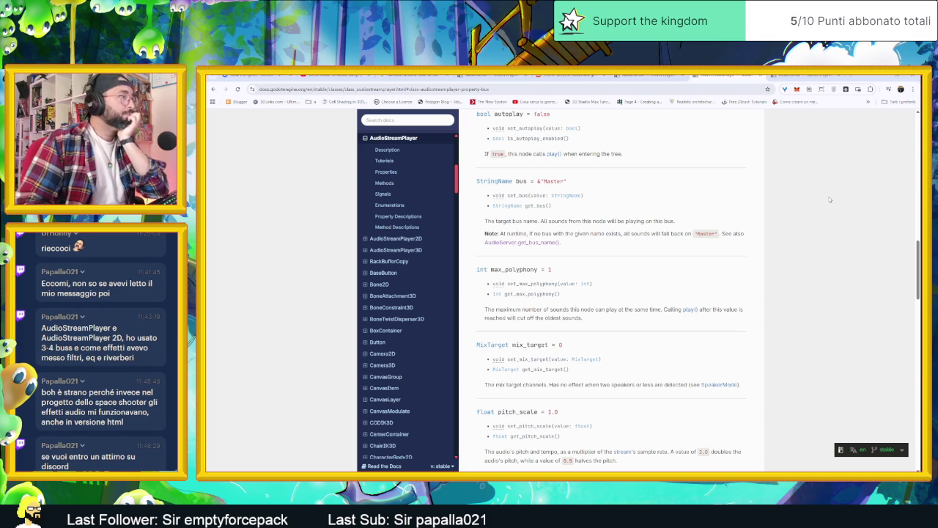
left_click(785, 76)
Step: Read the latest AudioServer page from the Methods table down to Signals, then return to Godot
left_click(649, 76)
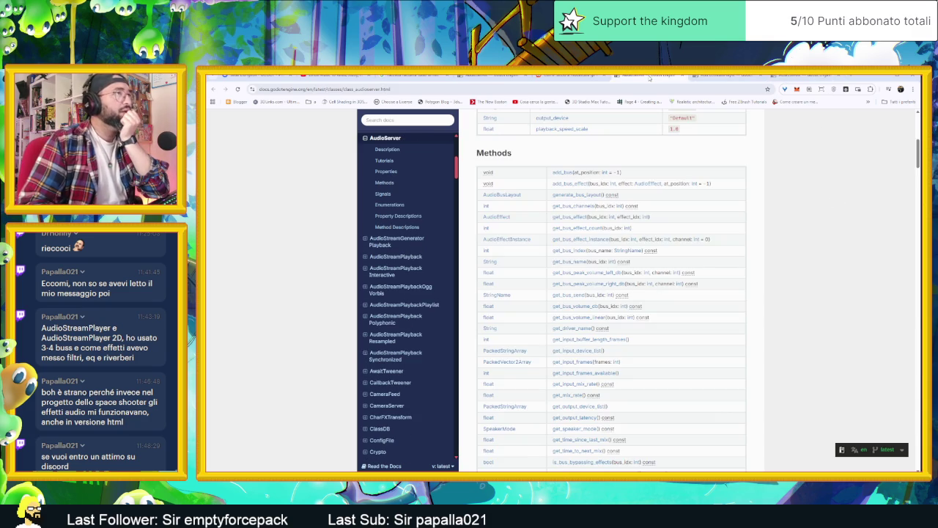
scroll(771, 243, "up", 3)
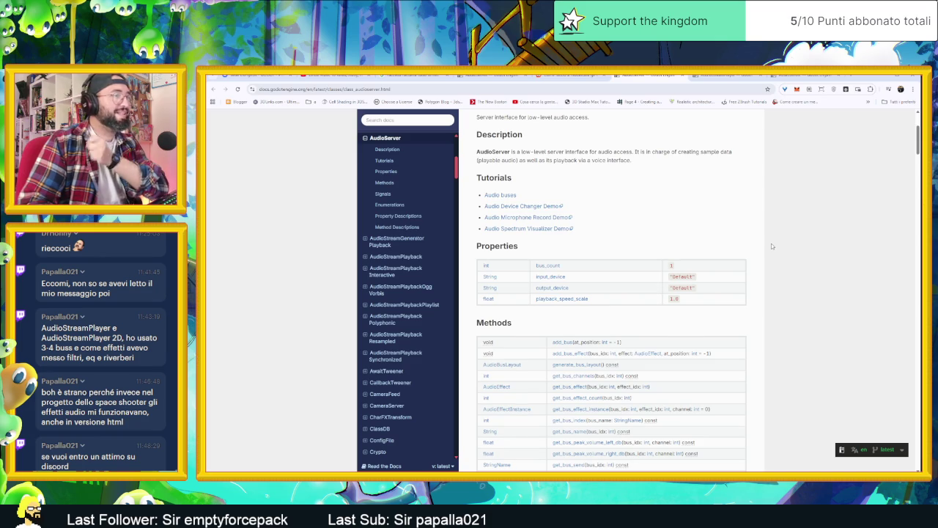
scroll(771, 246, "up", 3)
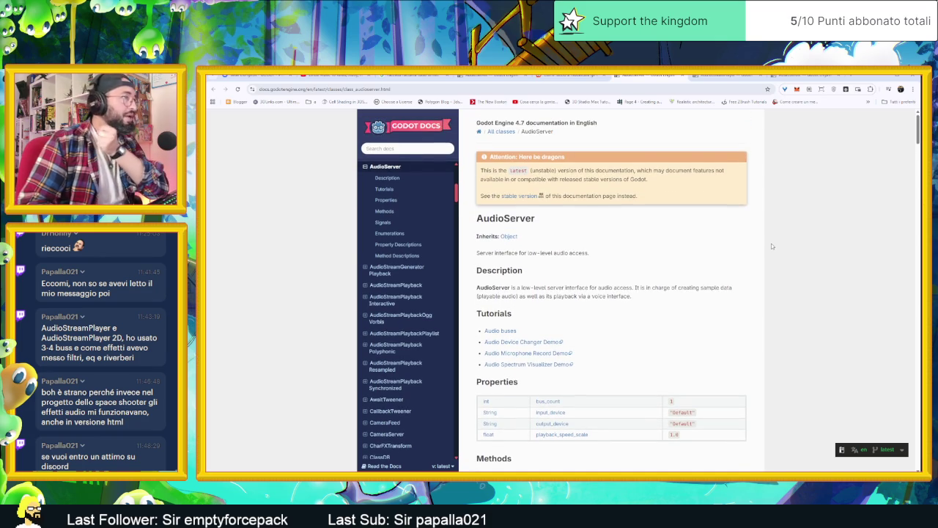
scroll(771, 247, "down", 3)
scroll(771, 245, "down", 1)
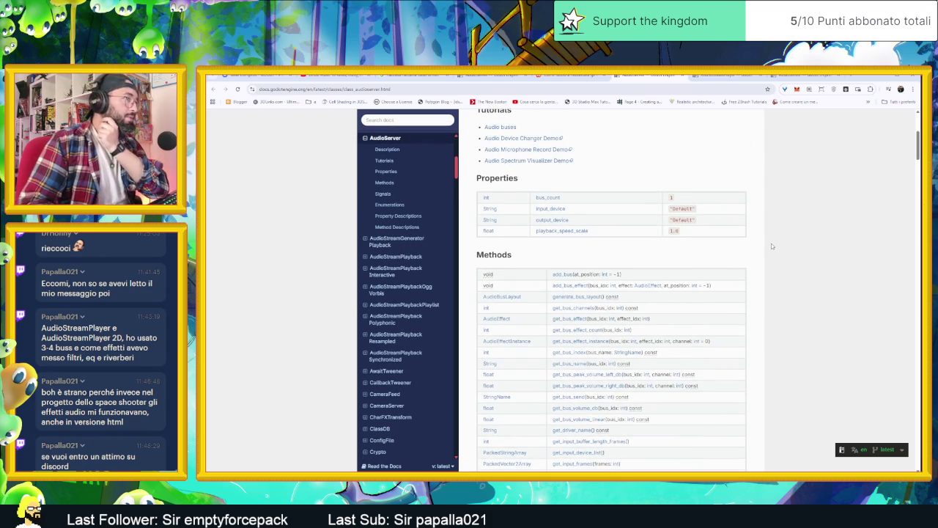
scroll(771, 245, "down", 2)
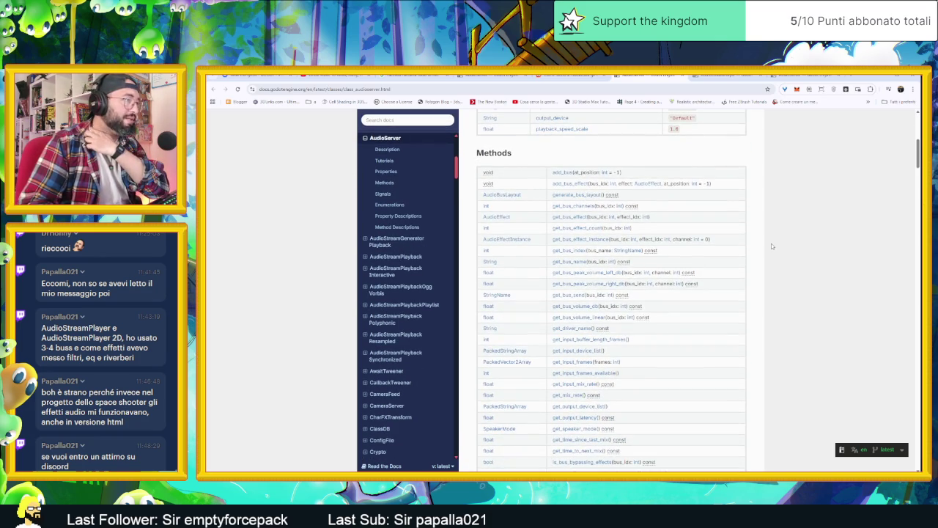
scroll(771, 247, "down", 3)
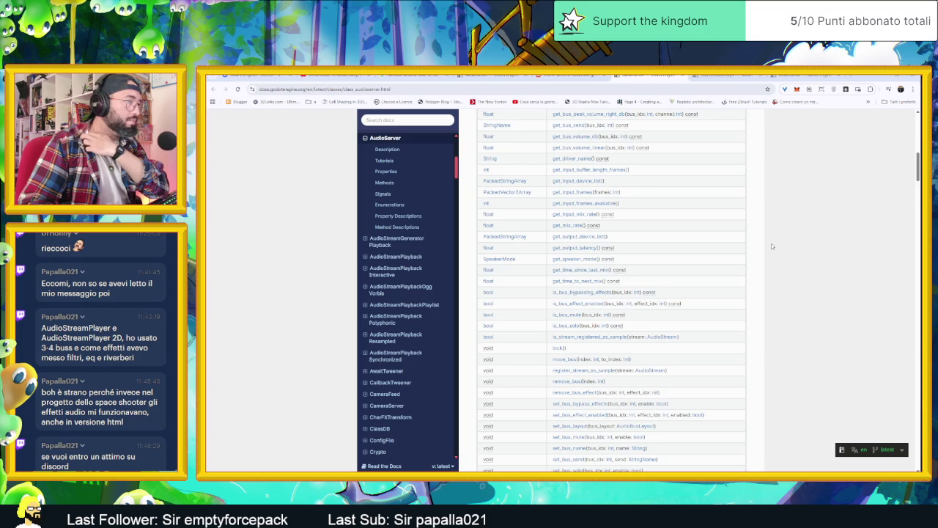
scroll(771, 247, "down", 2)
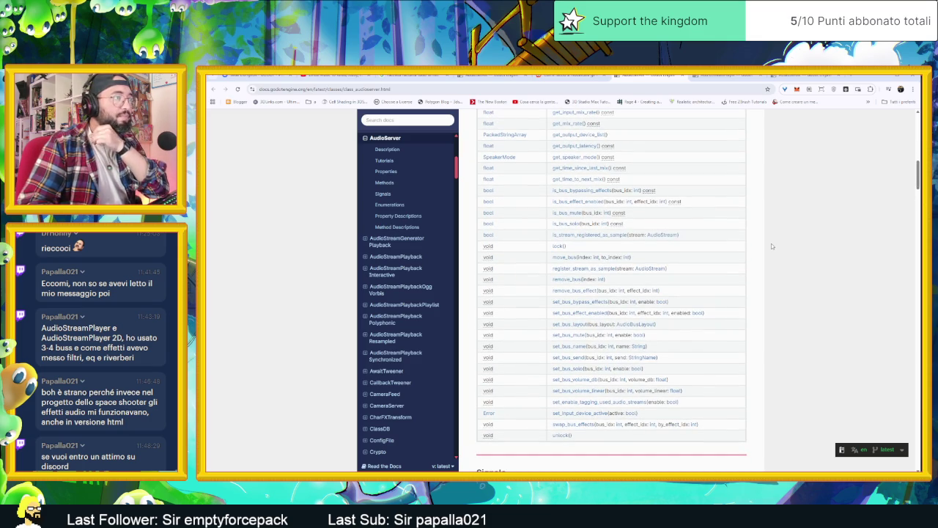
scroll(771, 246, "down", 1)
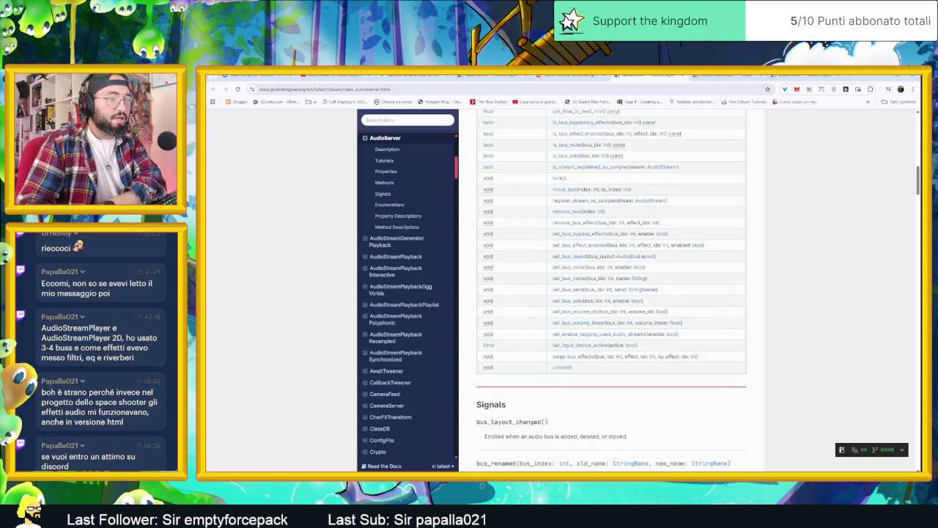
key("alt+Tab")
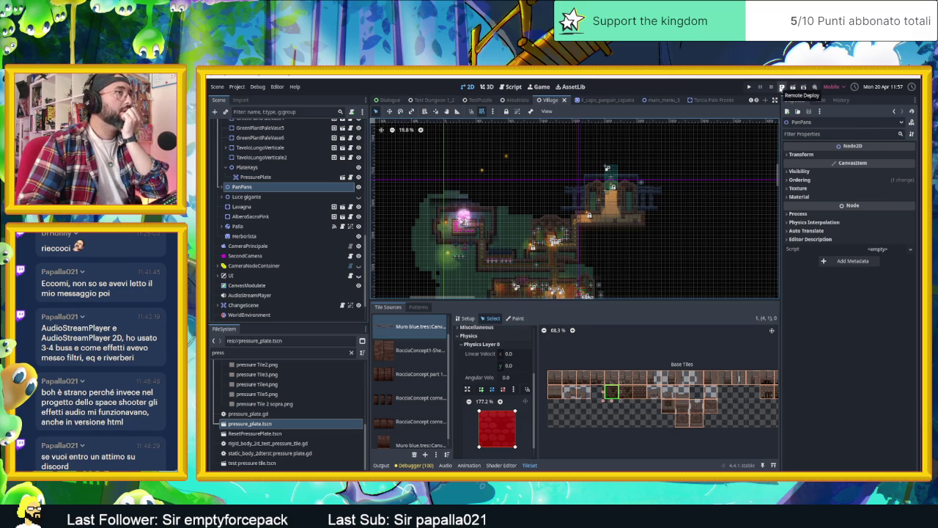
Step: Review the Web preset in Project > Export and the Remote Deploy browser-run options
left_click(781, 87)
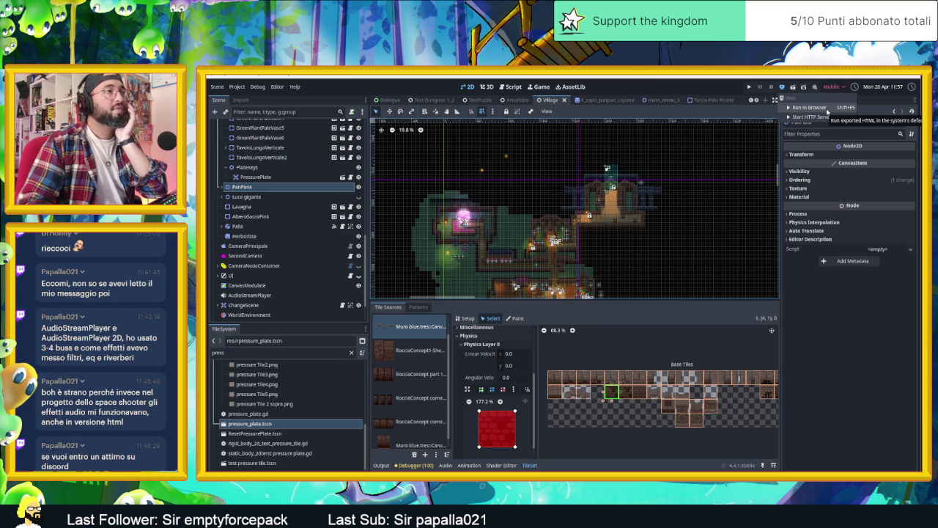
left_click(236, 87)
left_click(236, 86)
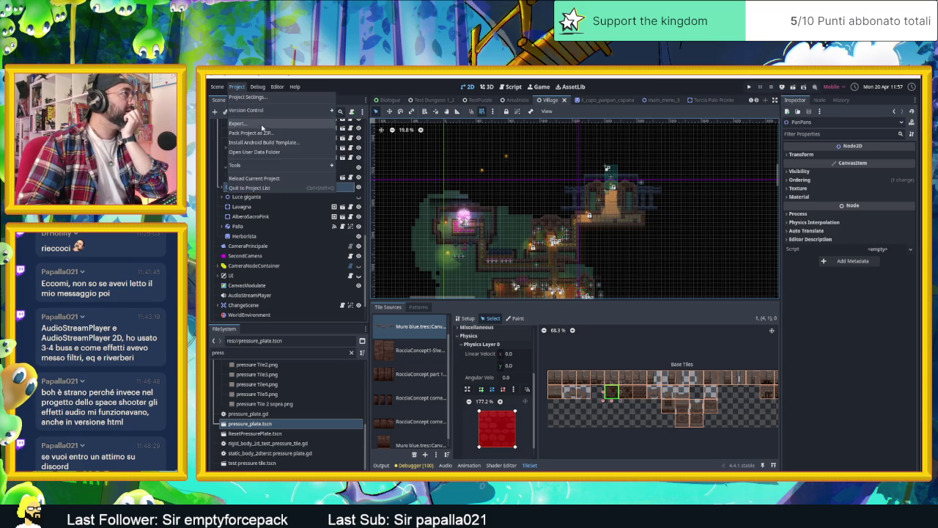
left_click(268, 125)
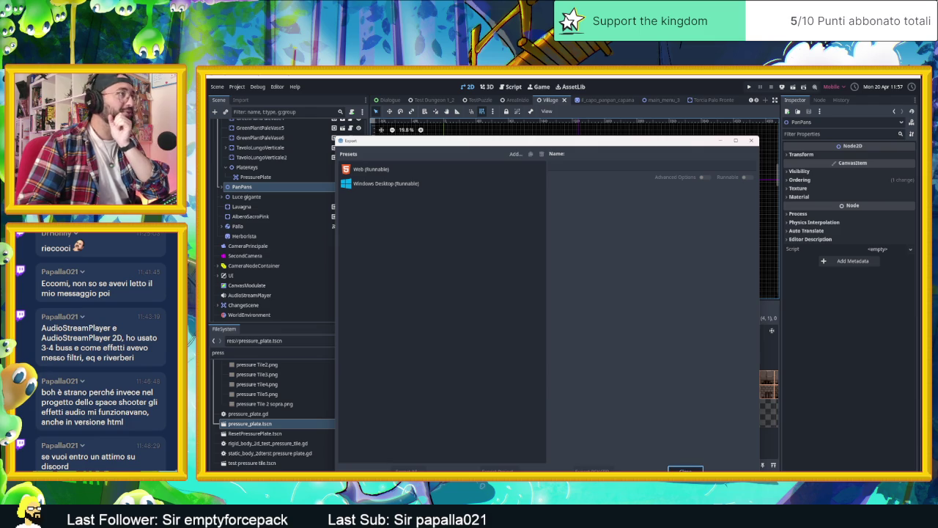
left_click(686, 469)
left_click(782, 87)
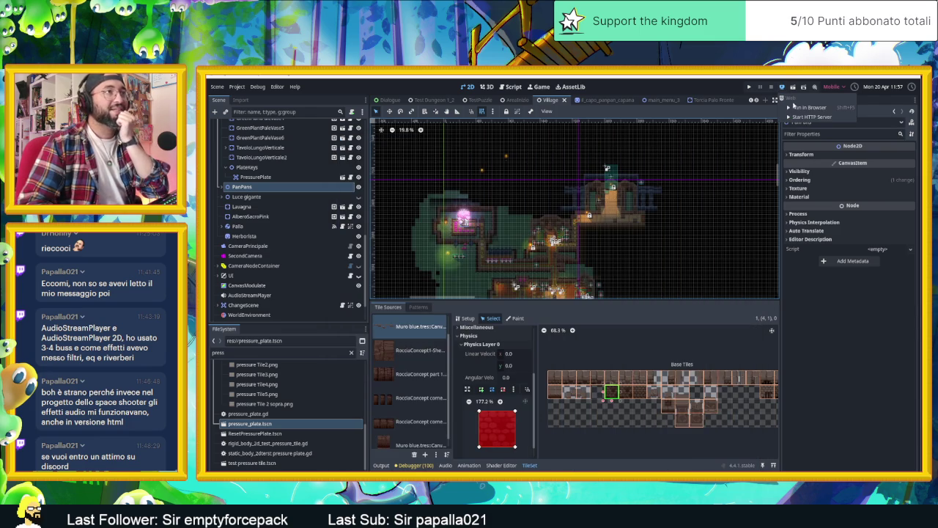
left_click(797, 108)
Step: Launch the web build and slide the red character along the bottom and middle rows collecting coins
key("ctrl+s")
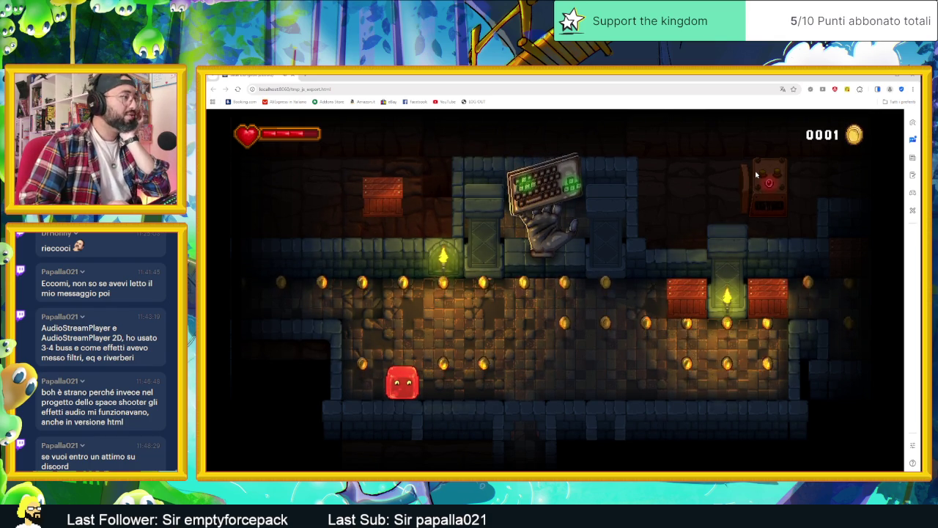
key("Left")
key("Right")
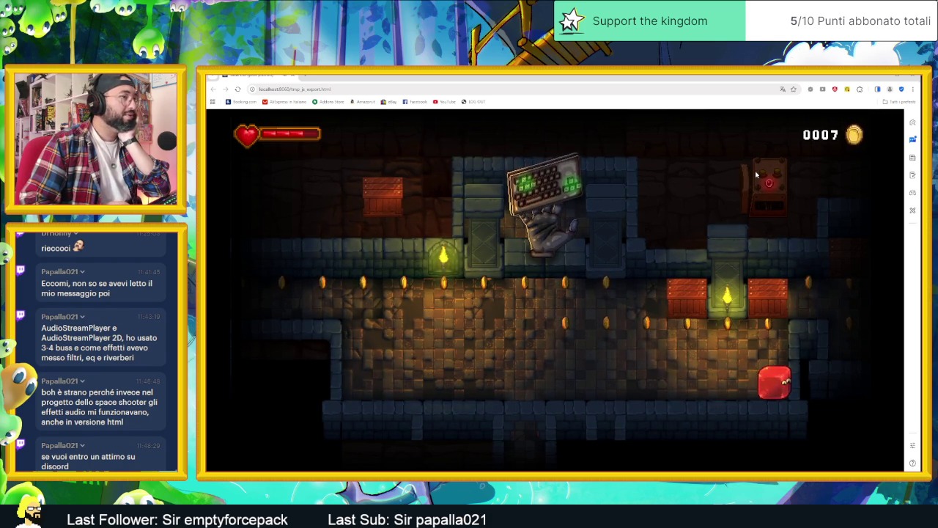
key("Up")
key("Left")
key("Right")
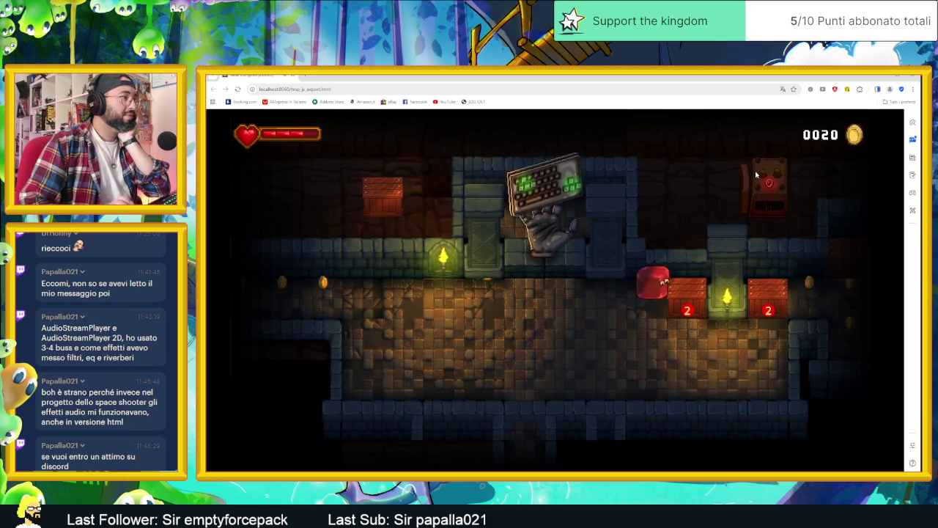
key("Down")
key("Up")
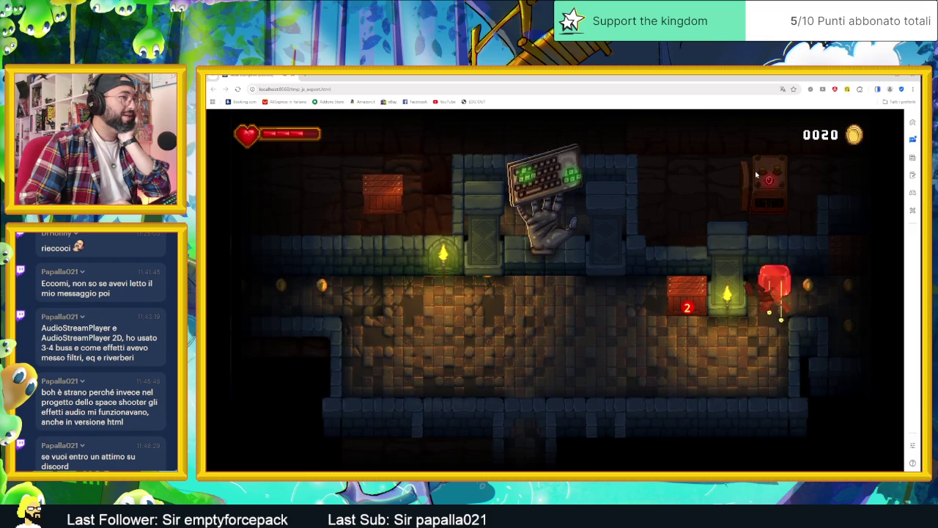
Step: Slide into the next room, grab two coins and break the crate marked 1
key("Right")
key("Down")
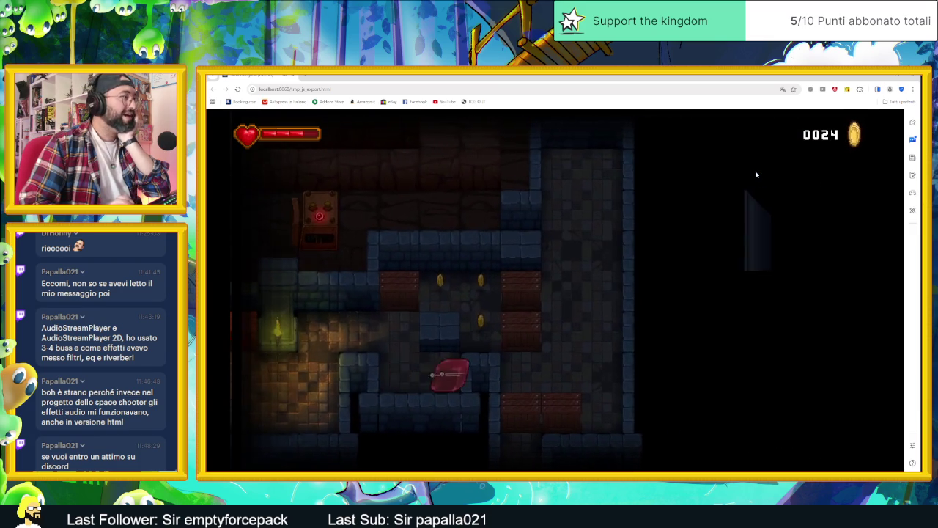
key("Left")
key("Up")
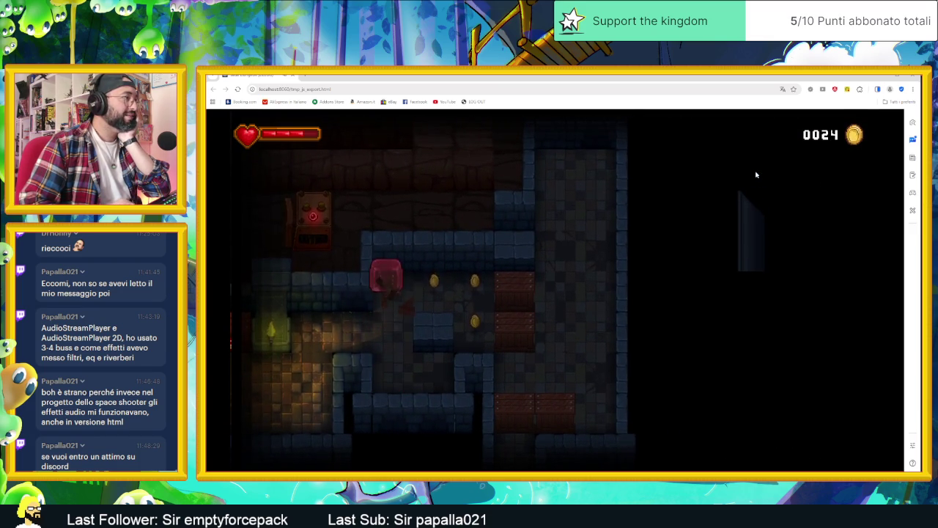
key("Right")
key("Left")
key("Right")
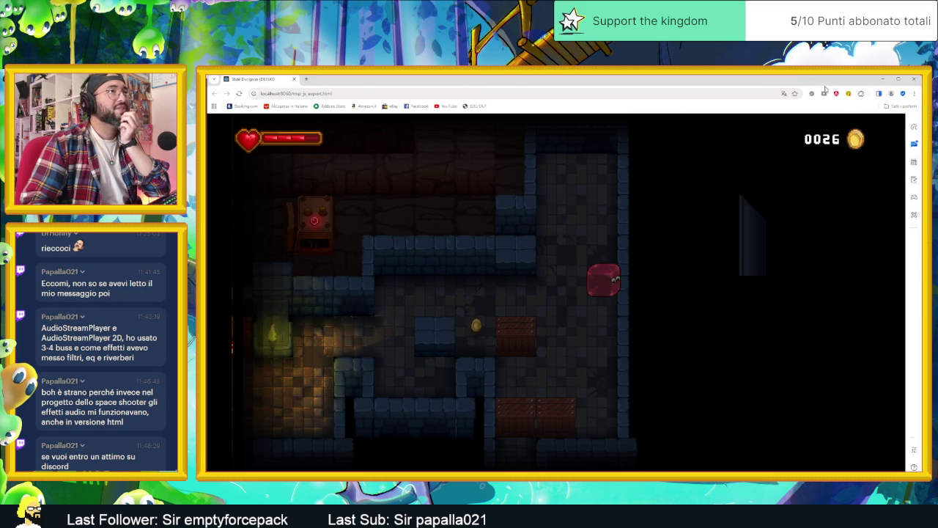
Step: Restore the browser window and slide the slime down to smash the first crates
mouse_move(826, 83)
left_mouse_down()
mouse_move(851, 162)
mouse_move(825, 97)
left_mouse_up()
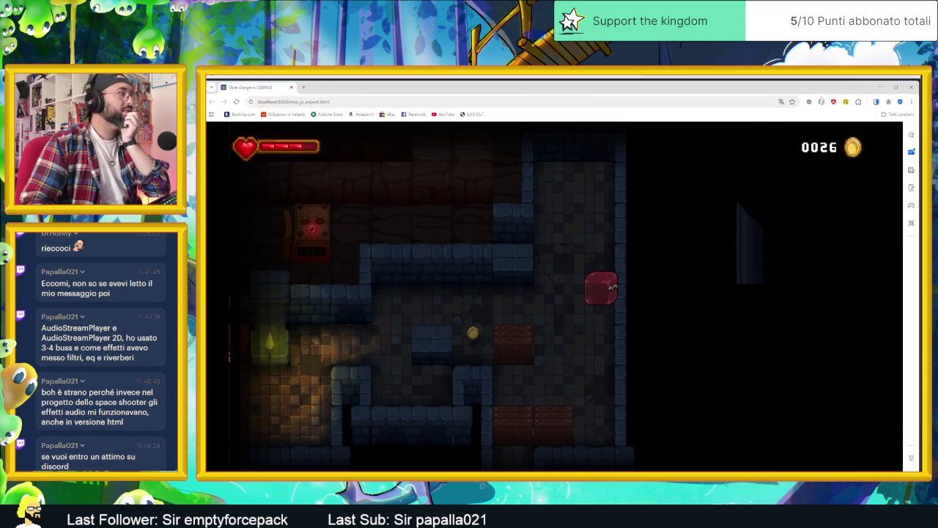
key("Down")
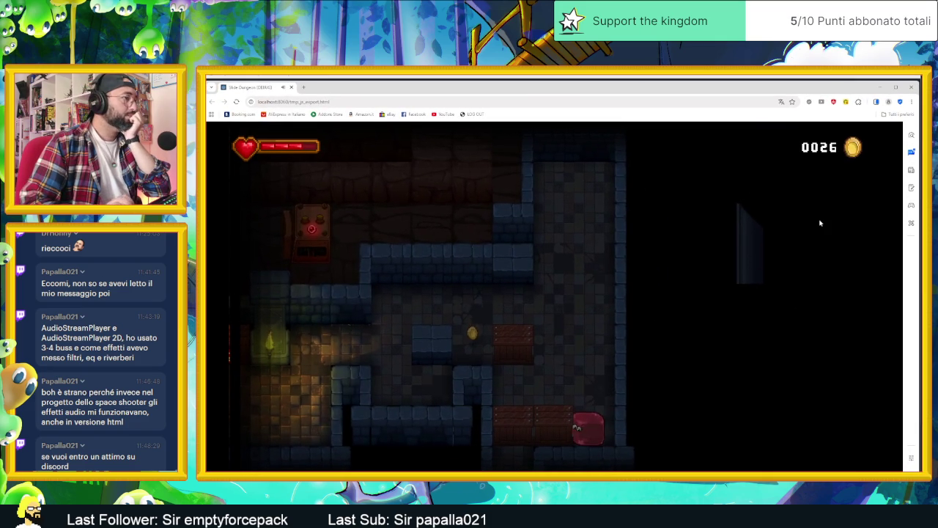
key("Up")
key("Left")
key("Down")
key("Down")
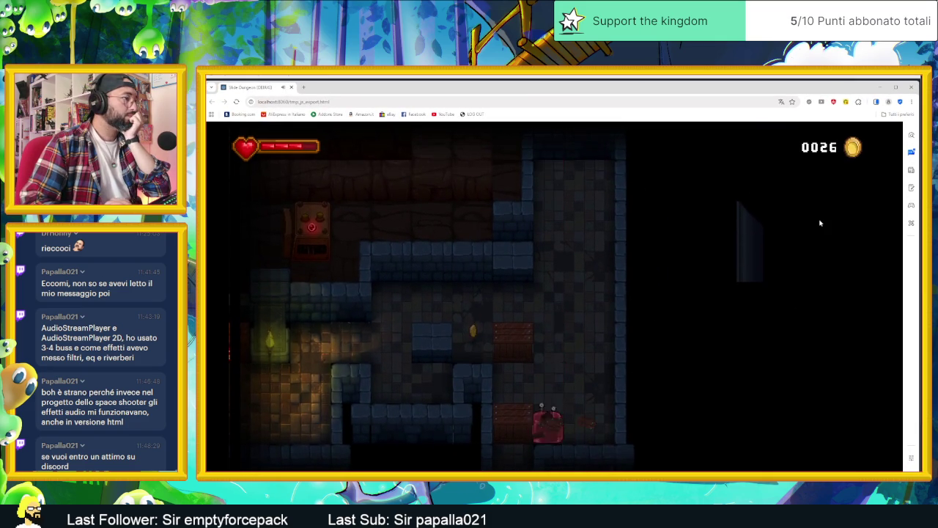
key("Right")
key("Left")
key("Right")
key("Left")
Step: Slide the slime along the bottom corridor and arrow tiles into a new dungeon section
key("Down")
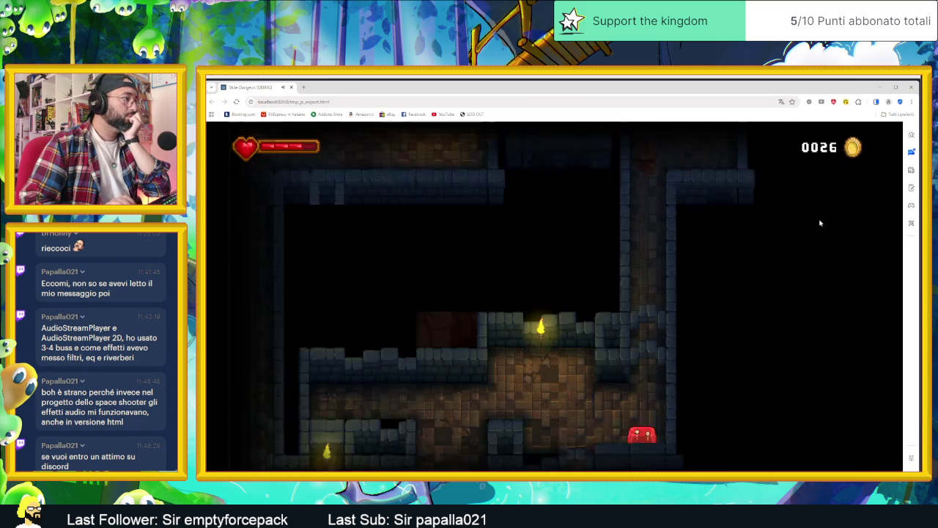
key("Up")
key("Down")
key("Left")
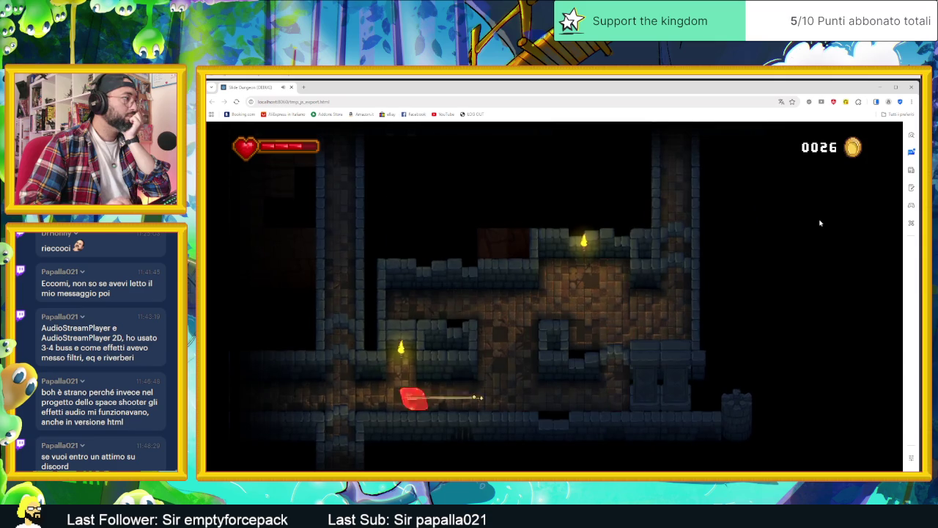
key("Up")
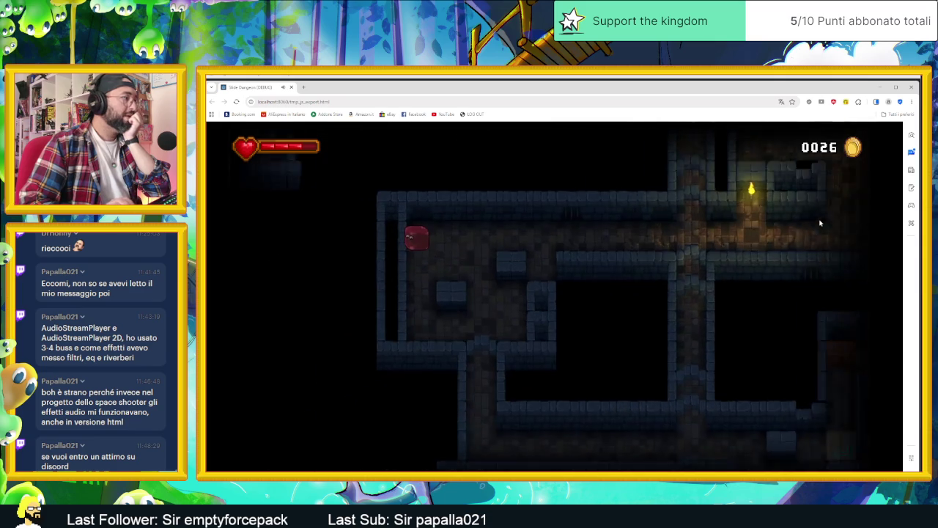
key("Right")
key("Down")
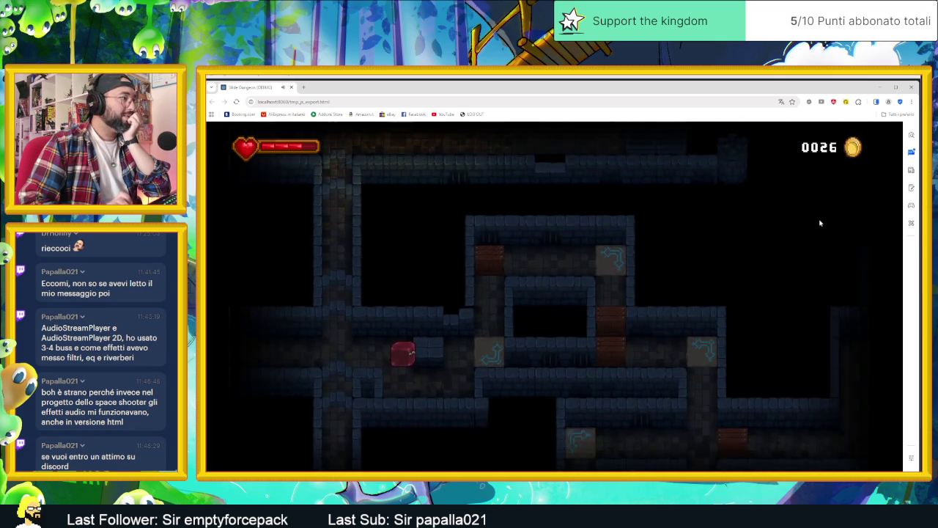
key("Right")
key("Up")
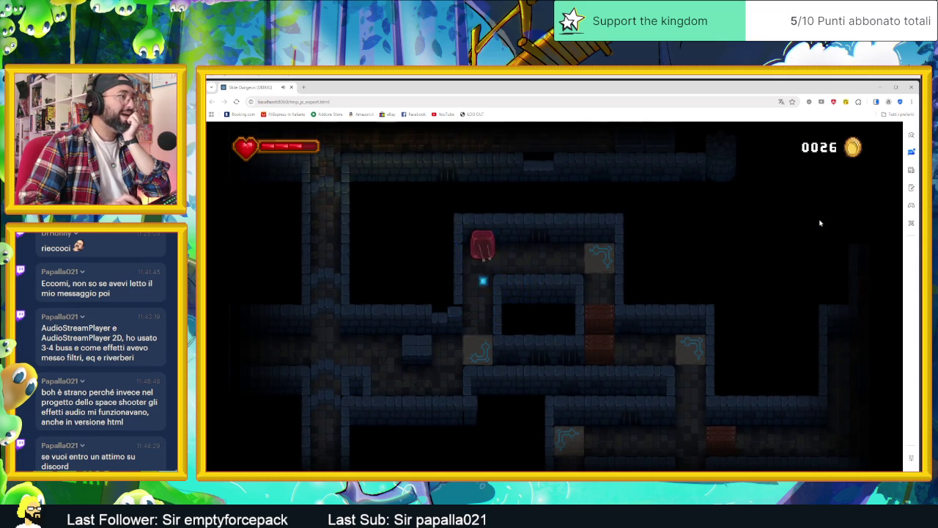
key("Down")
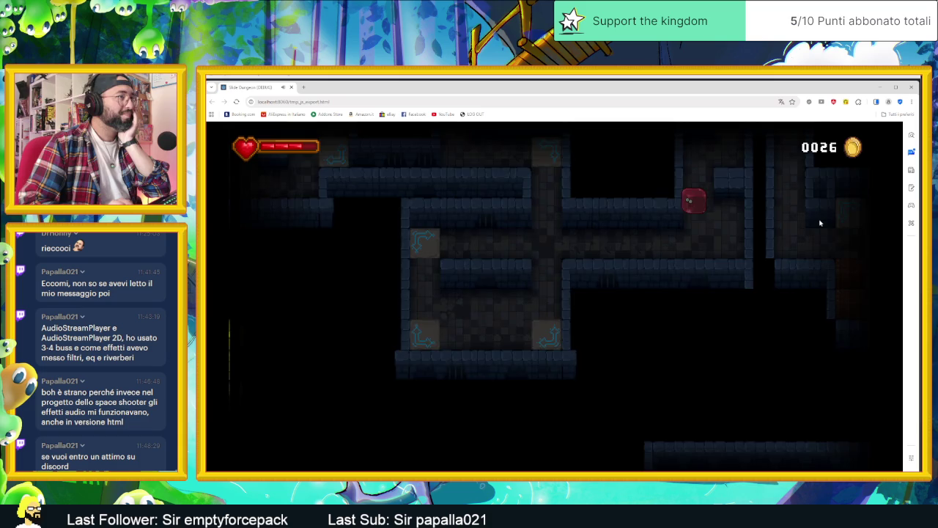
key("Left")
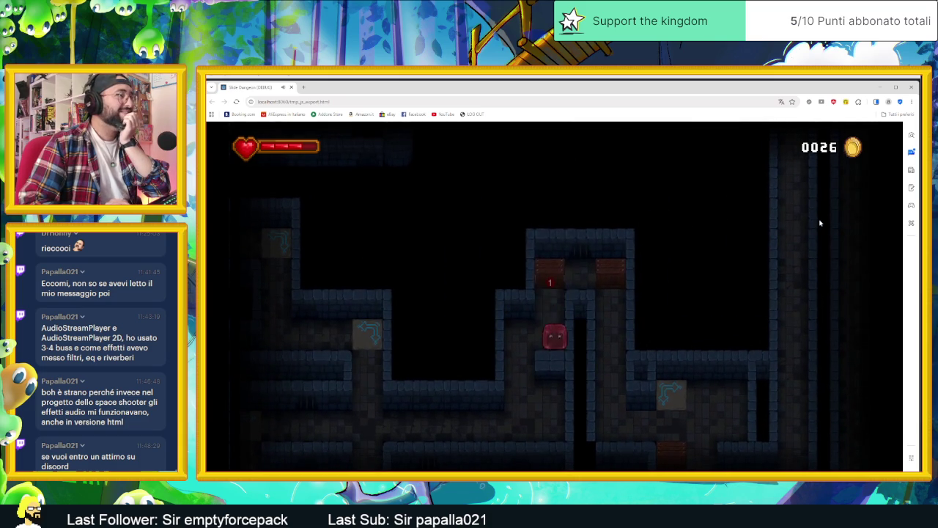
Step: Cross the glowing room, drop through the crates and collect every coin in the shaft room
key("Down")
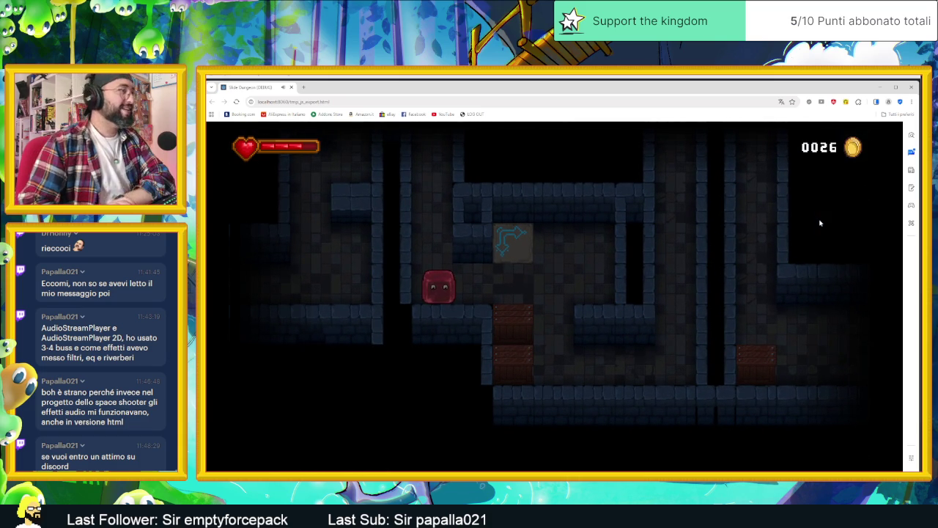
key("Right")
key("Left")
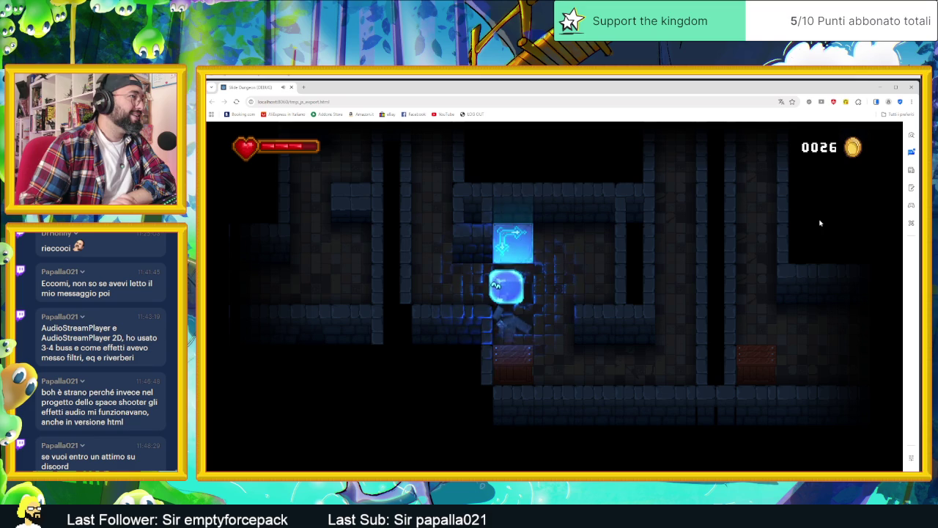
key("Right")
key("Up")
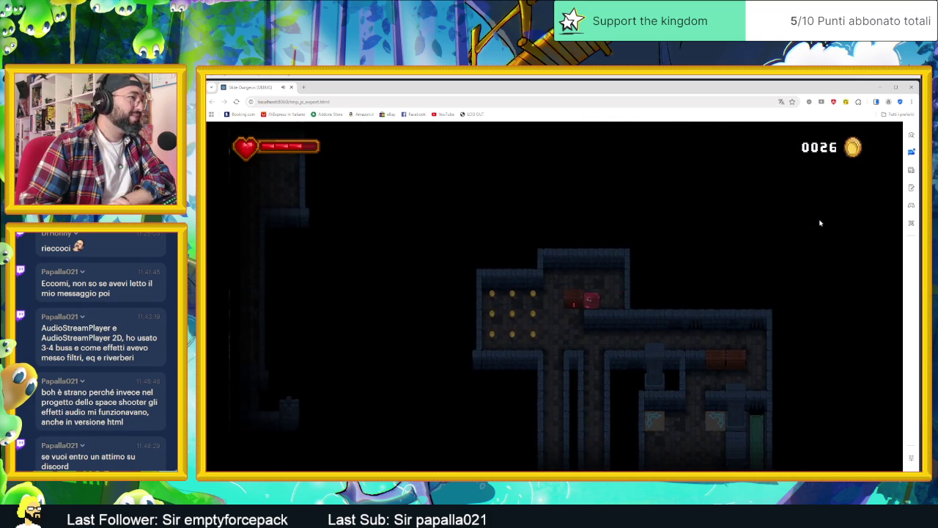
key("Left")
key("Down")
key("Right")
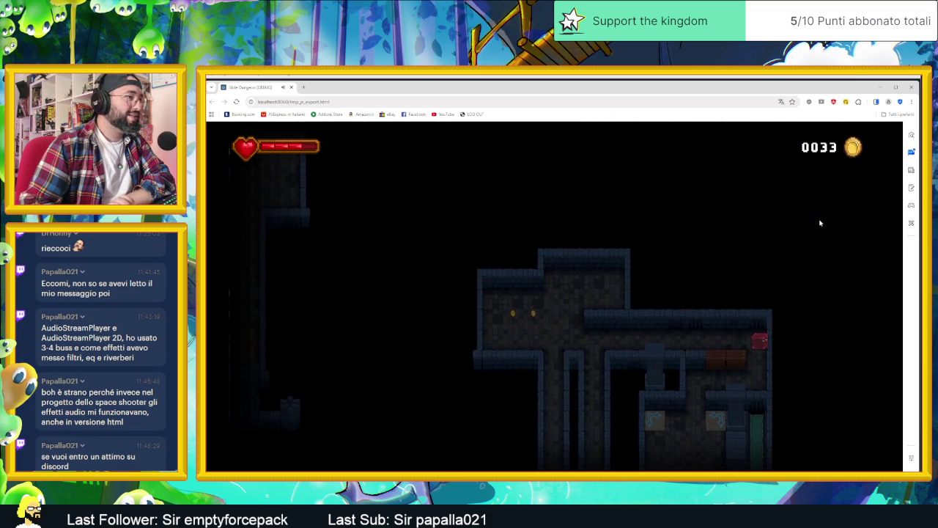
key("Down")
key("Left")
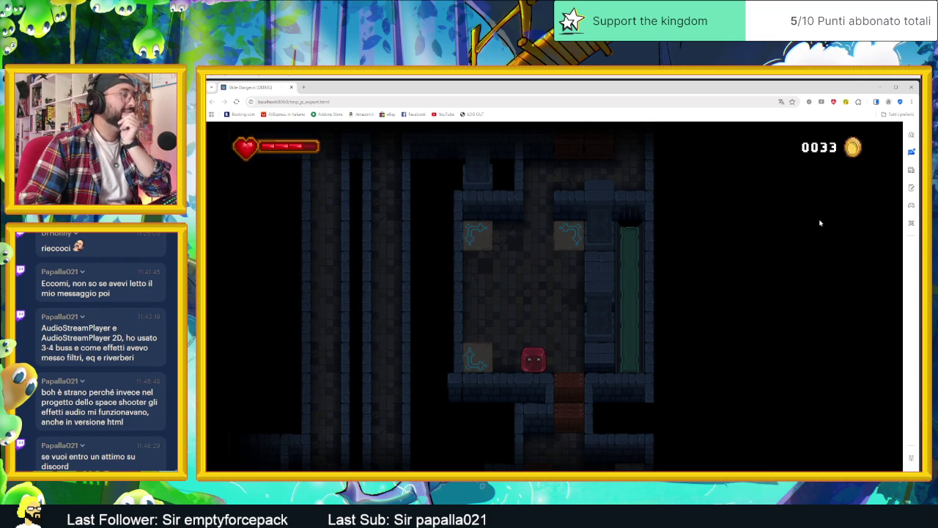
Step: Ride the arrow-tile loop, drop down the shaft and pass through the portal to the upper corridor
key("Left")
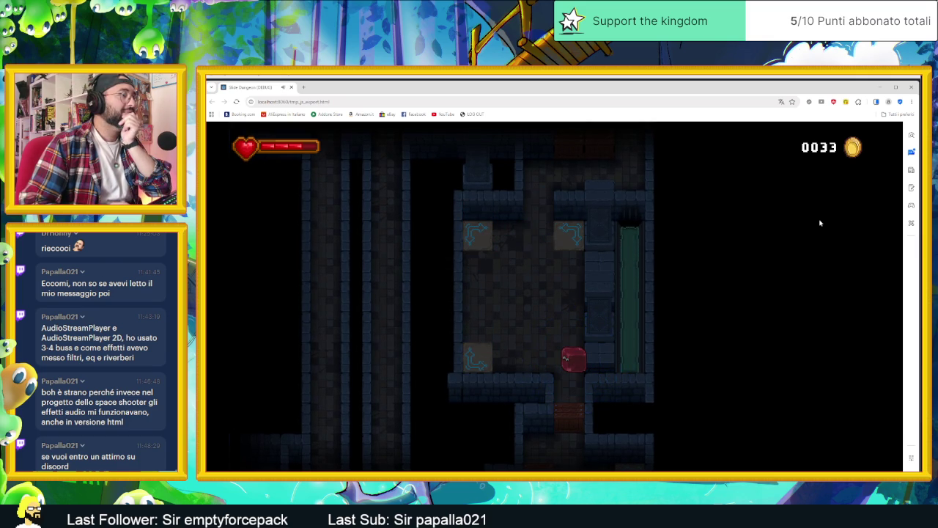
key("Left")
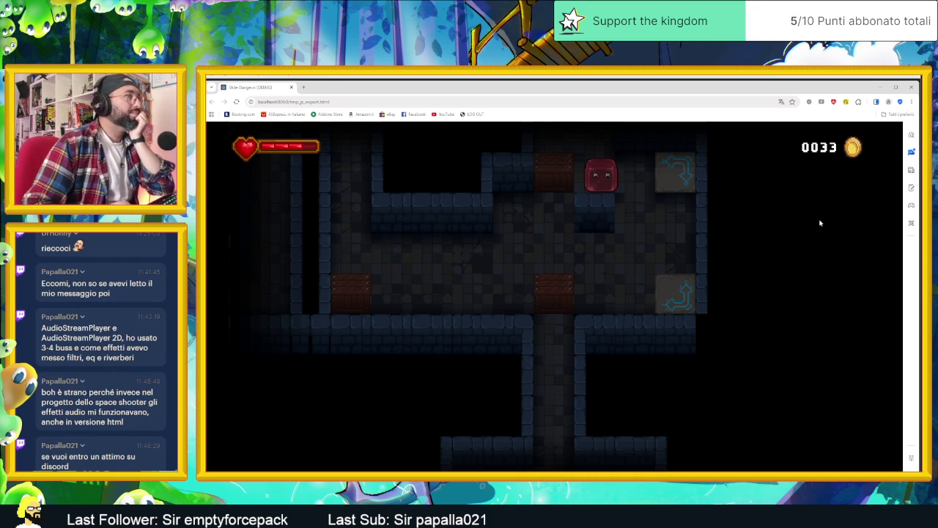
key("Right")
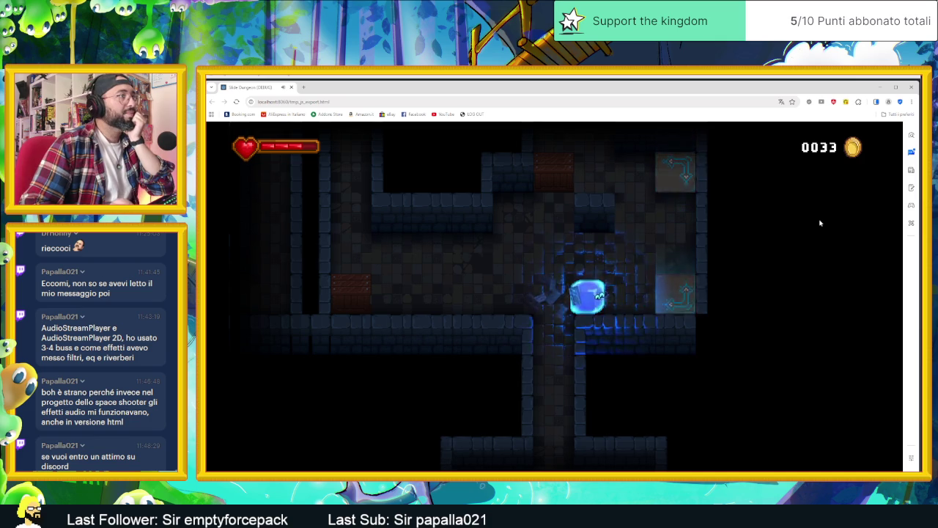
key("Up")
key("Left")
key("Down")
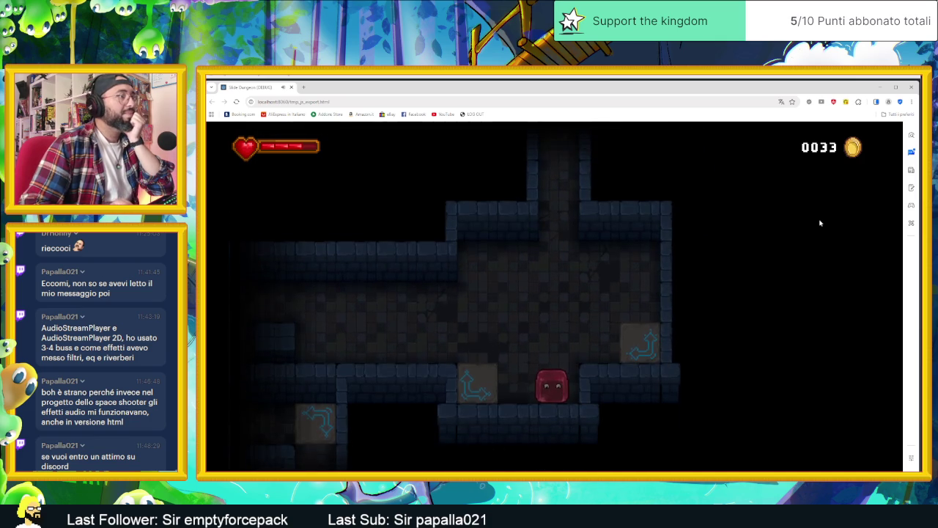
key("Right")
key("Left")
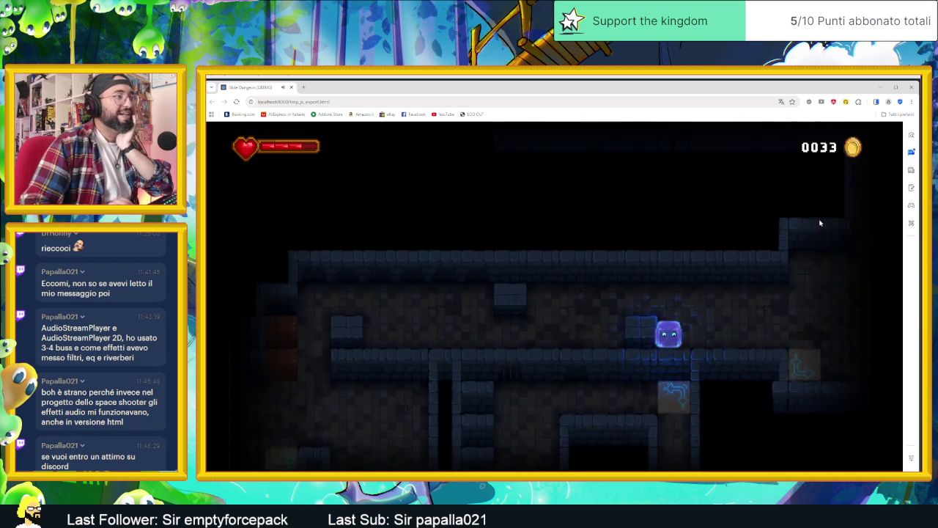
key("Up")
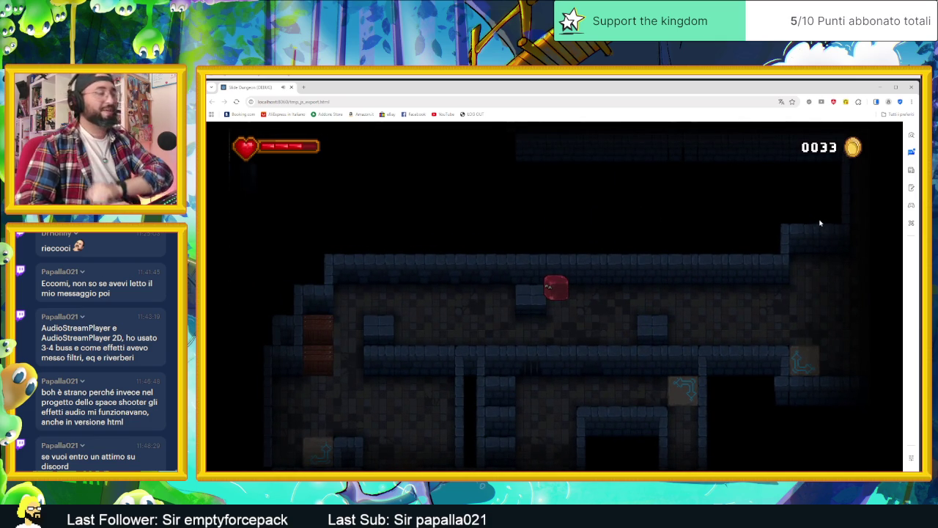
Step: Slide the slime past a block, through a new area and down the vertical shaft
key("Down")
key("Left")
key("Up")
key("Left")
key("Down")
key("Right")
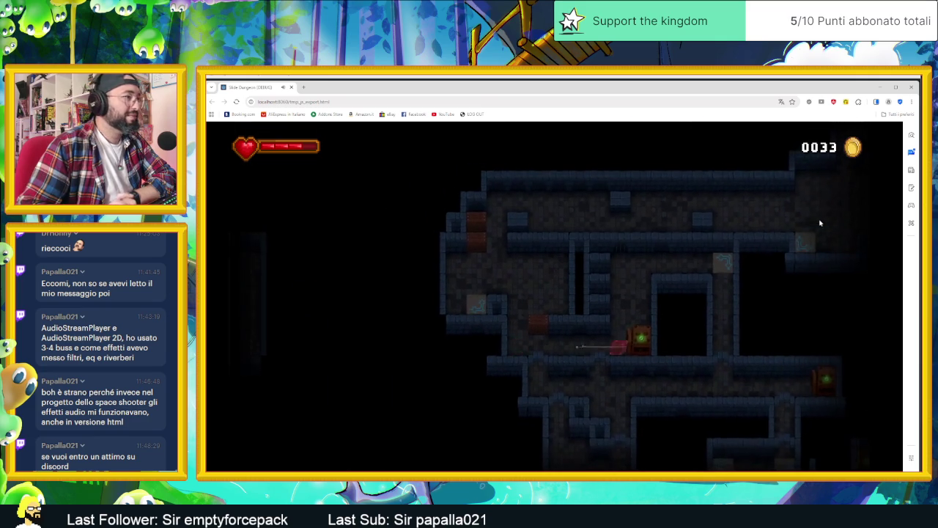
key("Up")
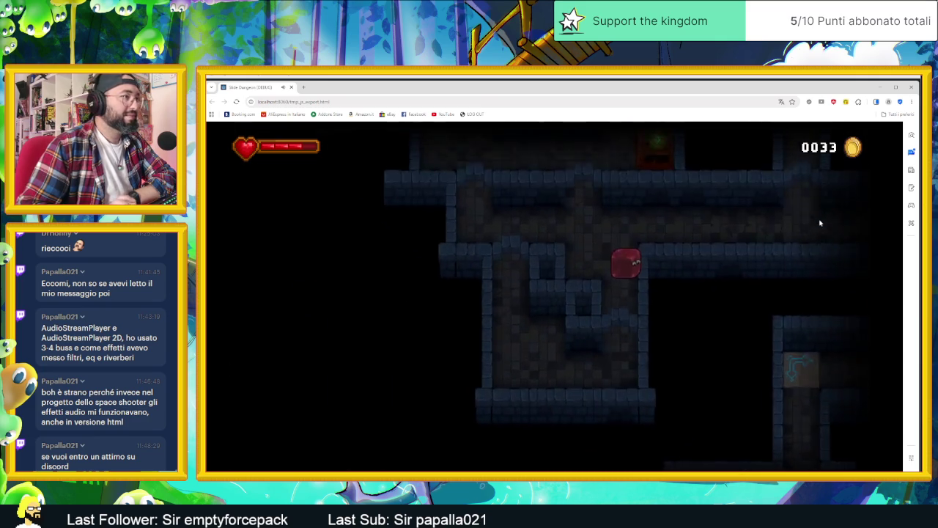
key("Down")
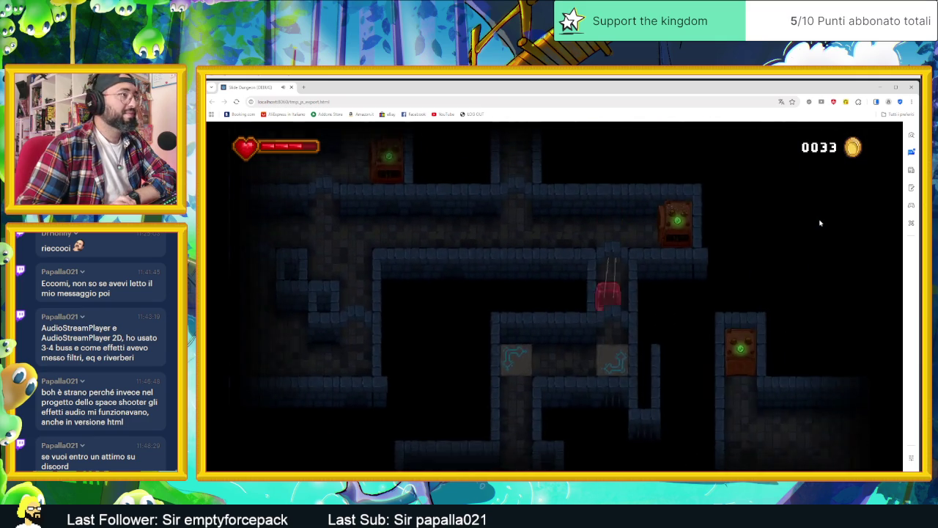
Step: Reach the room's top-right corner, exit down and turn along the corridor into a new room
key("Right")
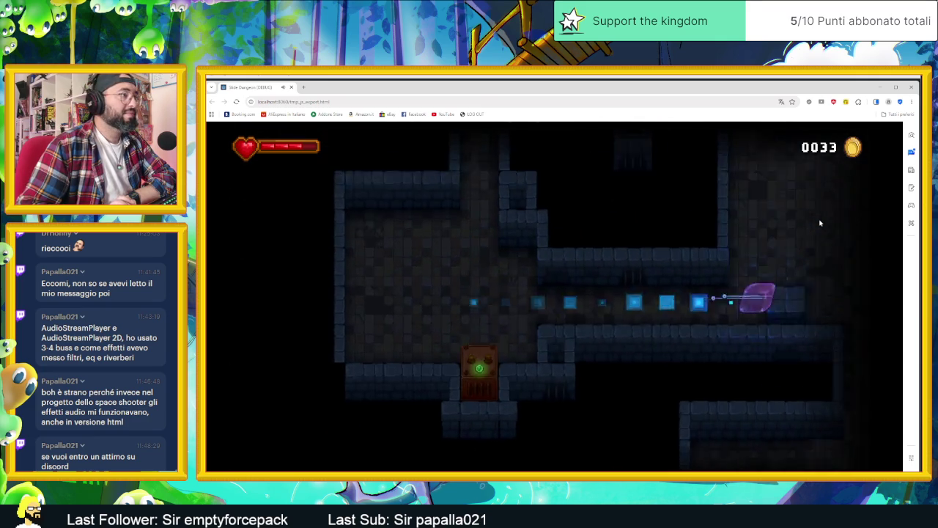
key("Up")
key("Right")
key("Down")
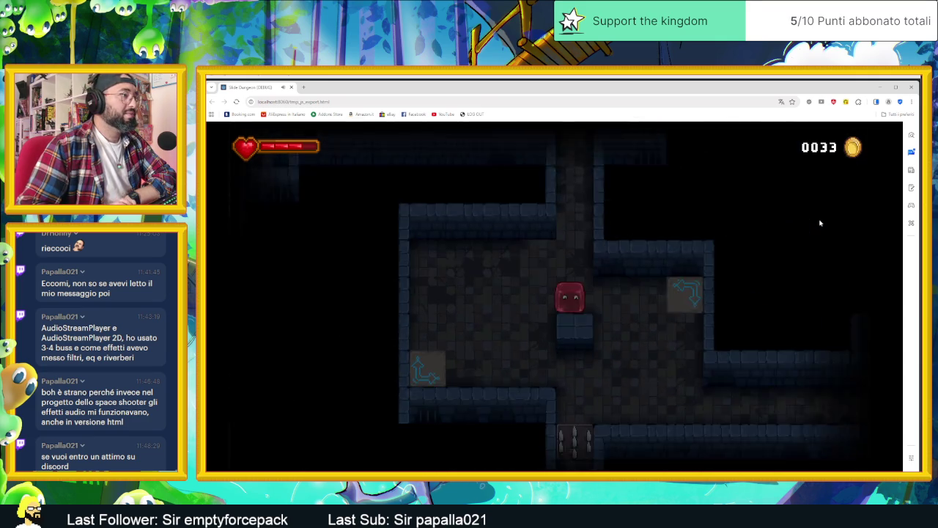
key("Right")
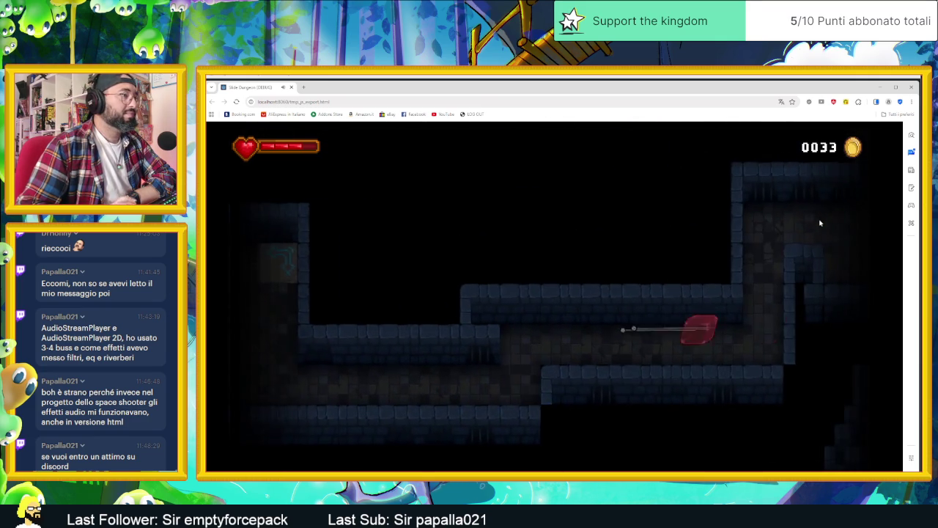
key("Up")
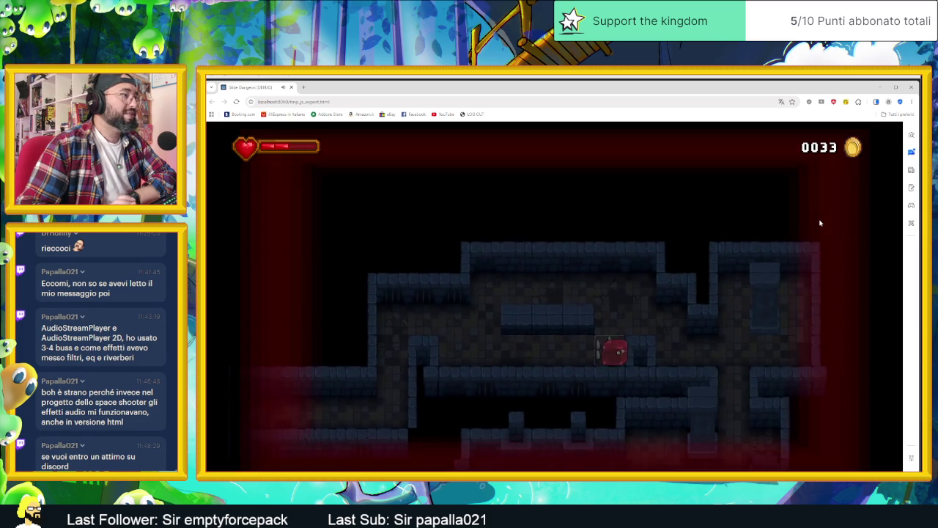
Step: Escape the spike trap and slide down through several rooms until the counter reads 0033
key("Up")
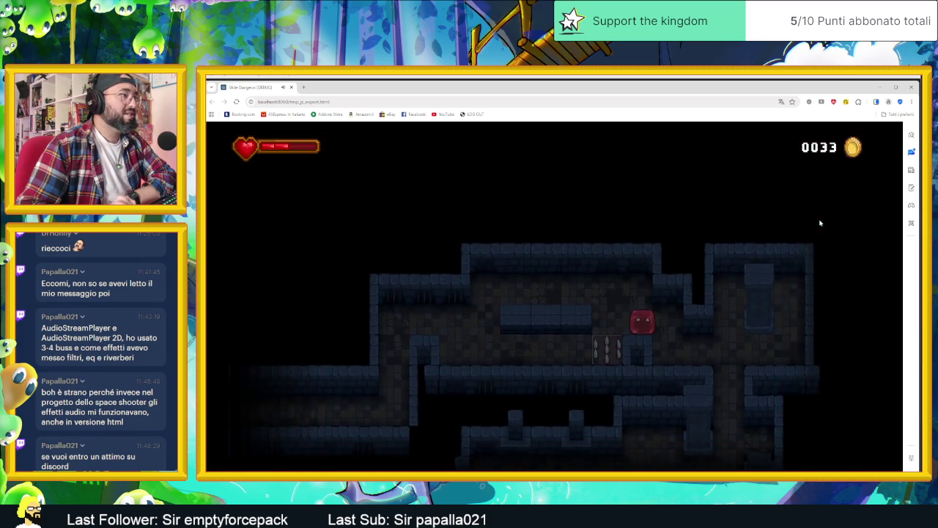
key("Right")
key("Down")
key("Left")
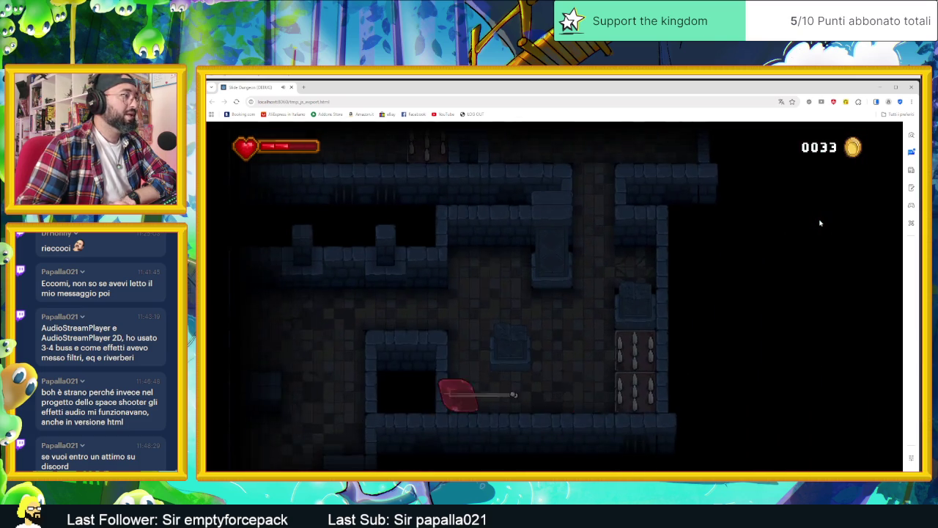
key("Up")
key("Right")
key("Down")
key("Left")
key("Right")
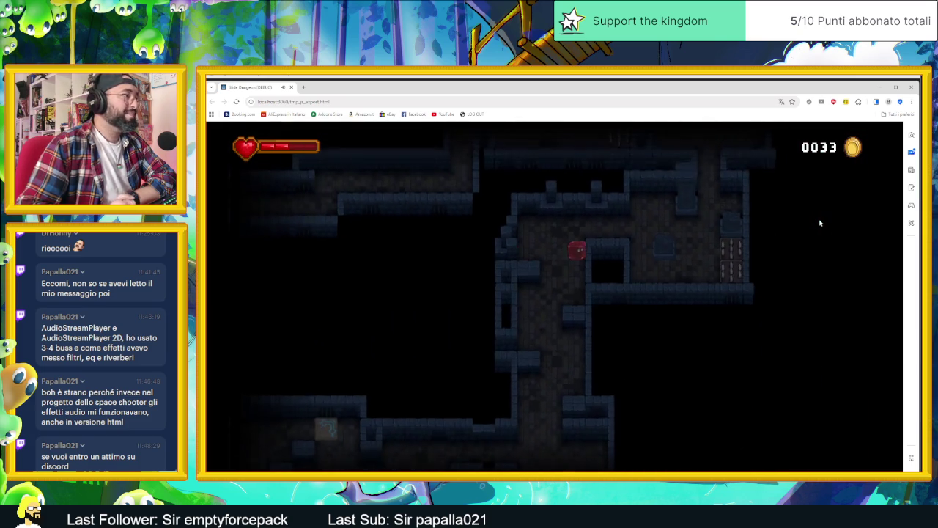
key("Down")
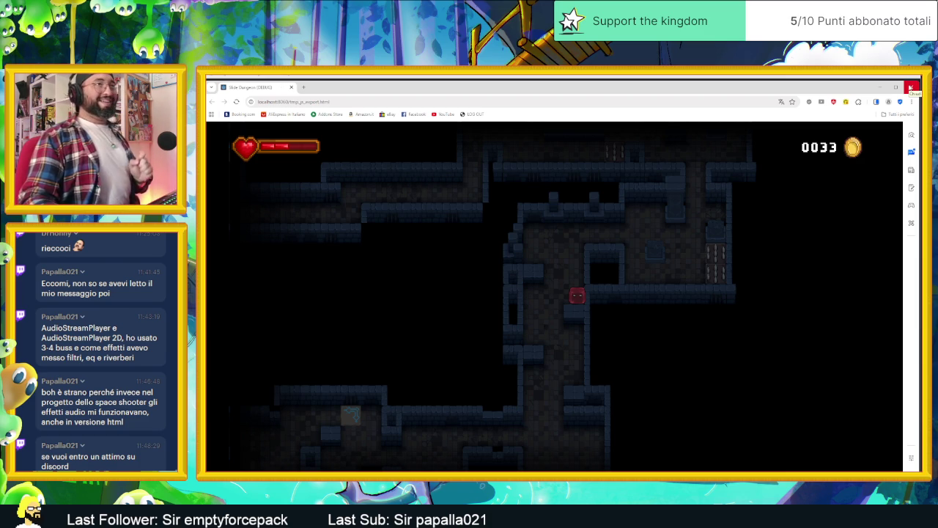
Step: Close the web build and inspect the get_process_id error in the debugger's Errors list
left_click(910, 88)
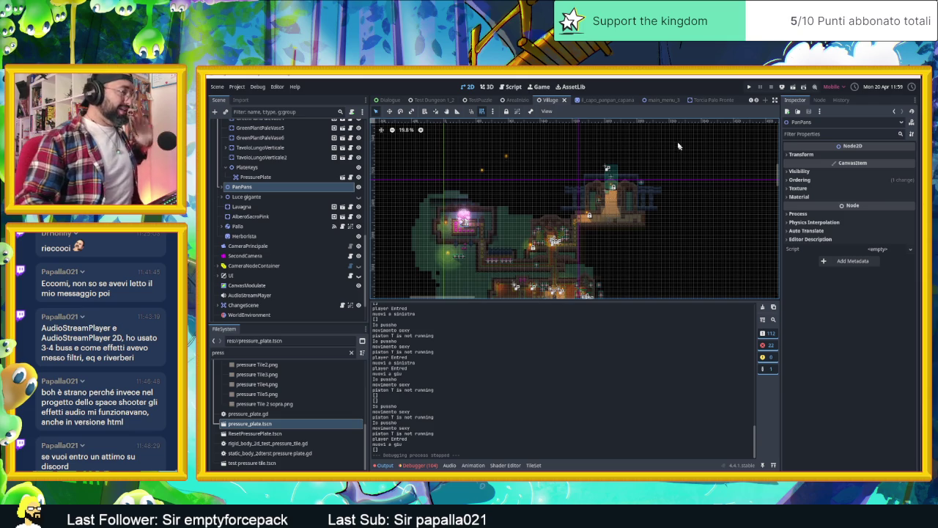
left_click(419, 464)
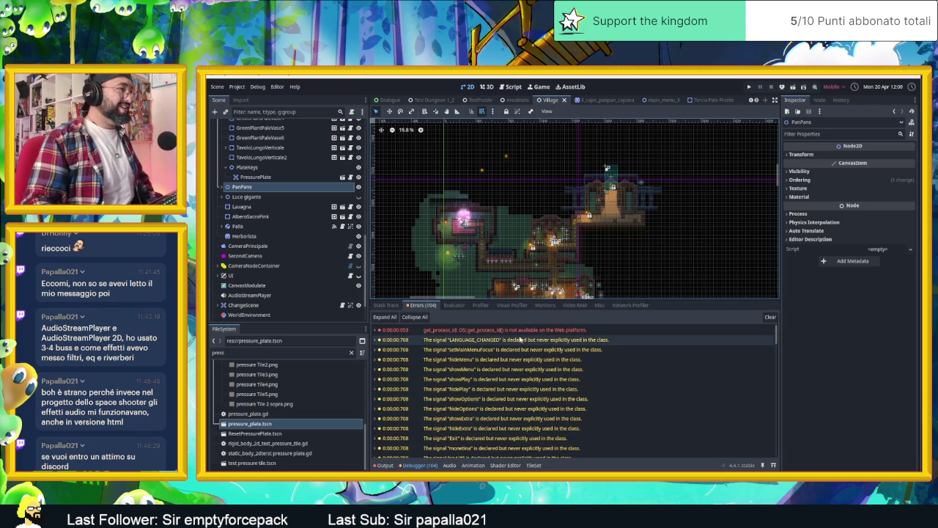
left_click(489, 330)
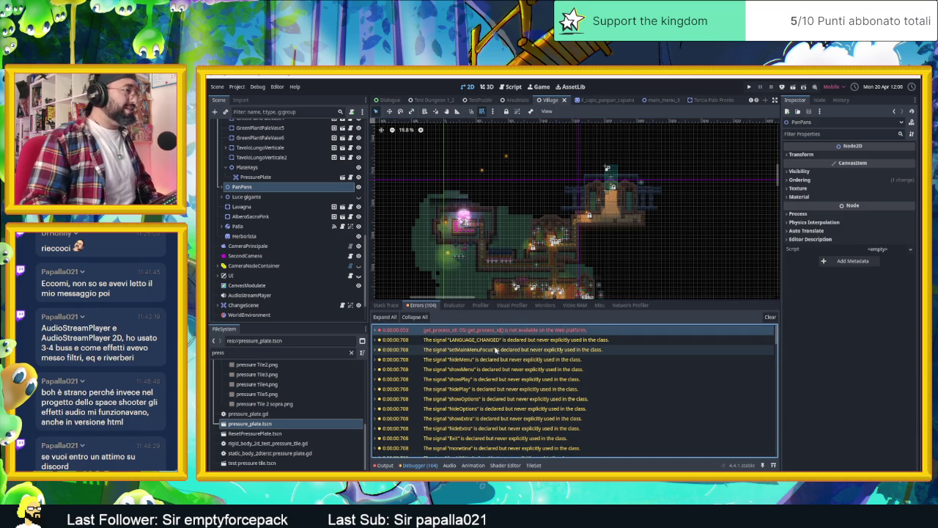
mouse_move(520, 342)
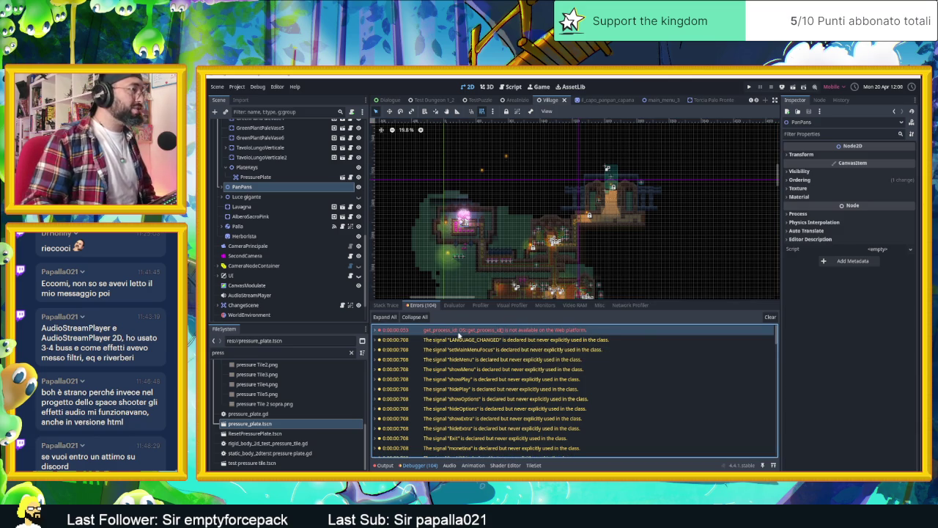
mouse_move(460, 336)
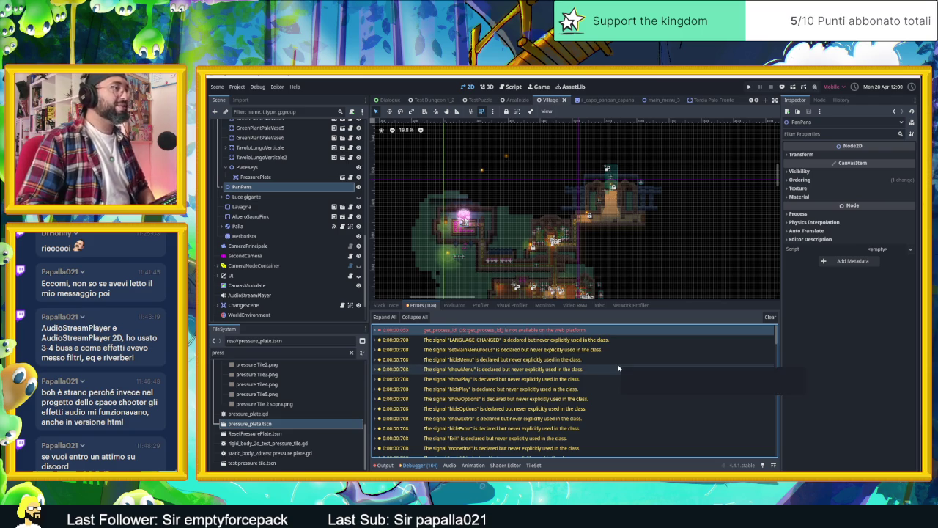
scroll(619, 367, "down", 5)
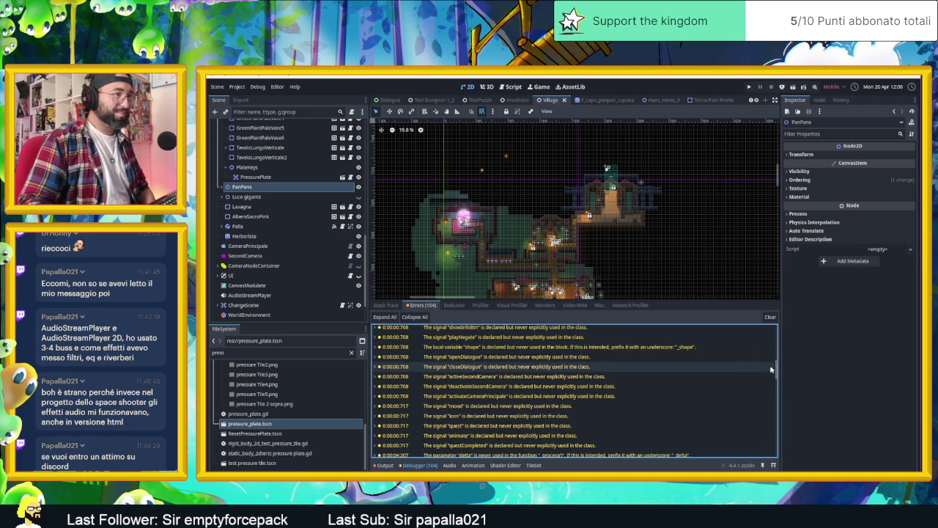
Step: Clear the 104 debugger errors and shrink the debugger so the Village scene view is larger
left_click_drag(776, 371, 782, 456)
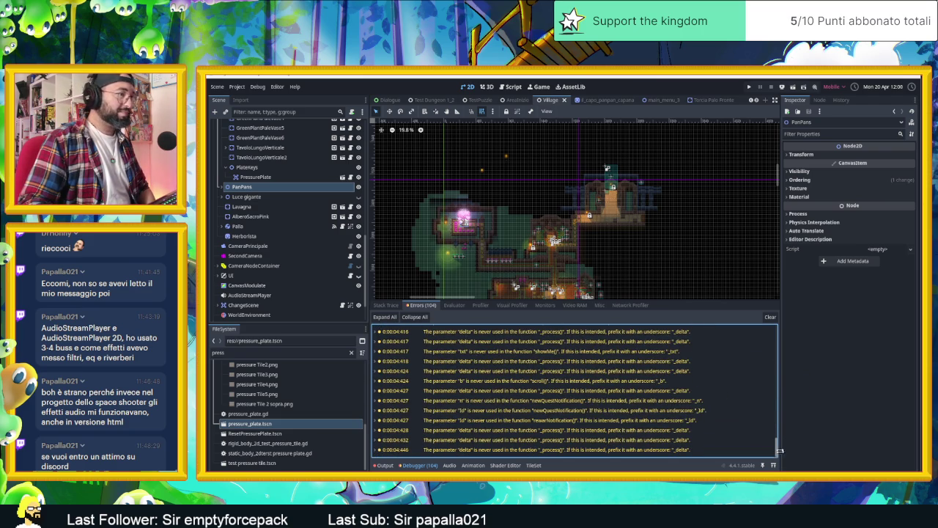
left_click(770, 317)
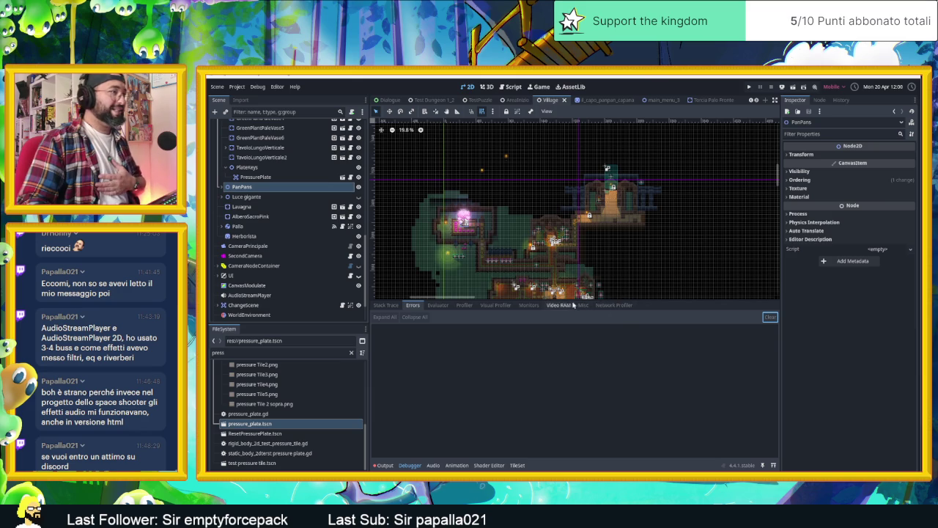
left_click_drag(612, 302, 588, 436)
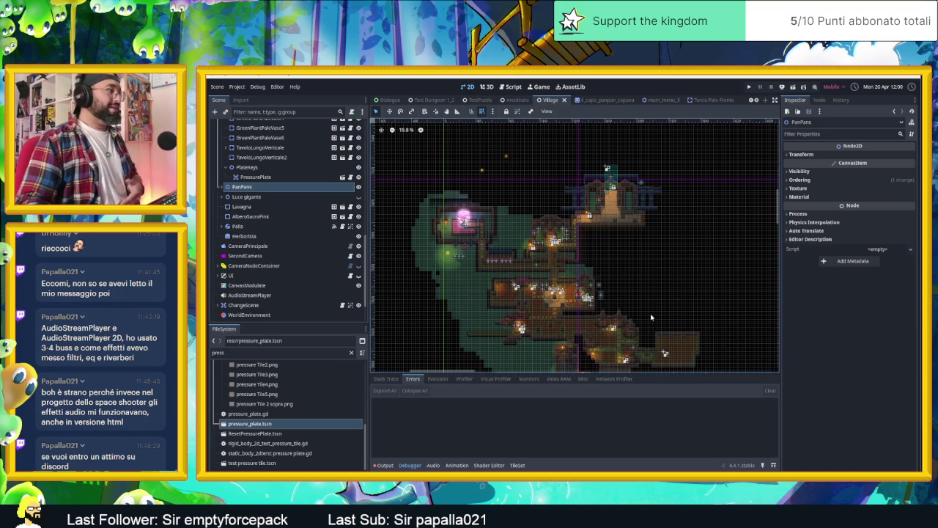
Step: Switch the bottom panel from the Debugger to the Output log
left_click(381, 465)
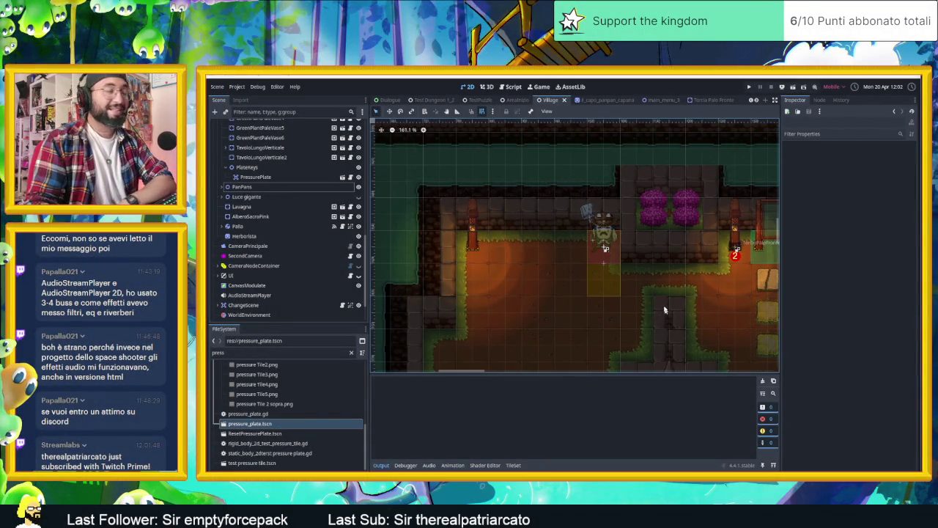
Step: Zoom the Village scene's 2D view out and back in slightly
scroll(662, 306, "down", 2)
scroll(662, 182, "down", 4)
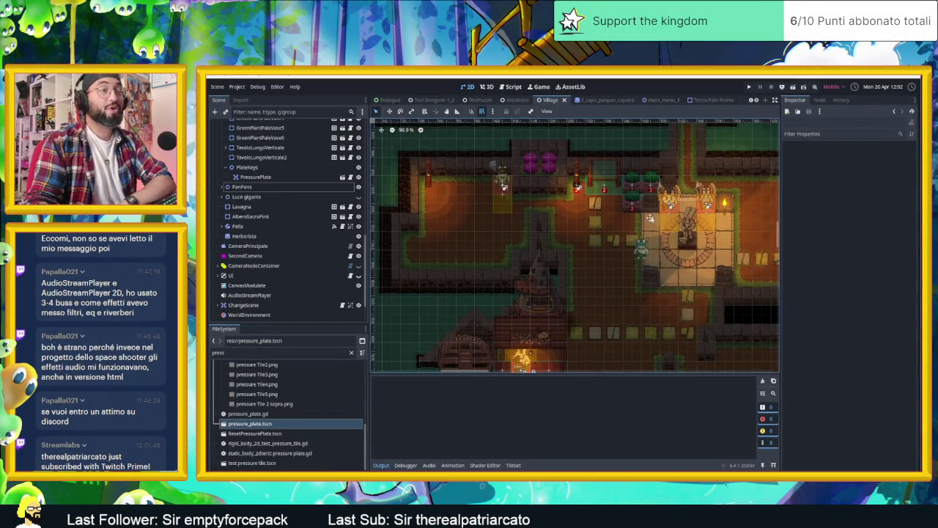
scroll(682, 172, "up", 2)
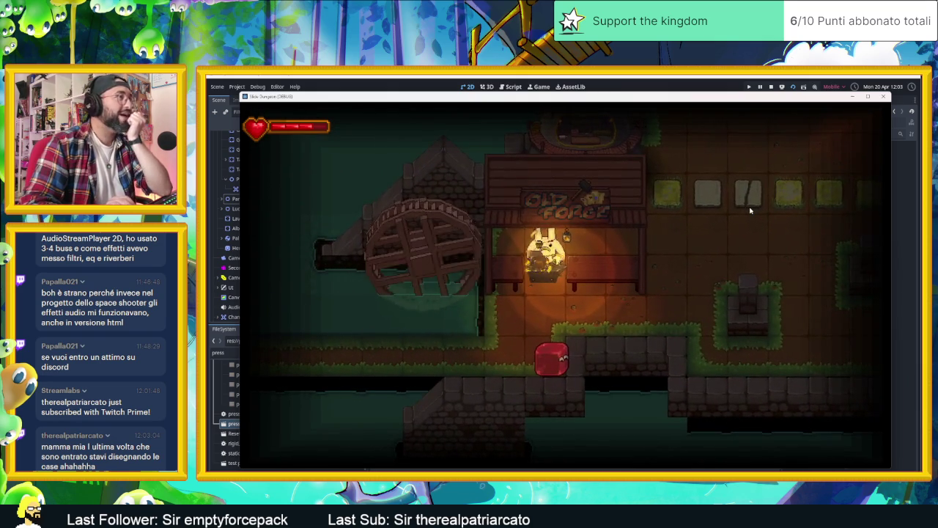
Step: Guide the slime up to the blacksmith, through the Old Forge and past the towers
key("Up")
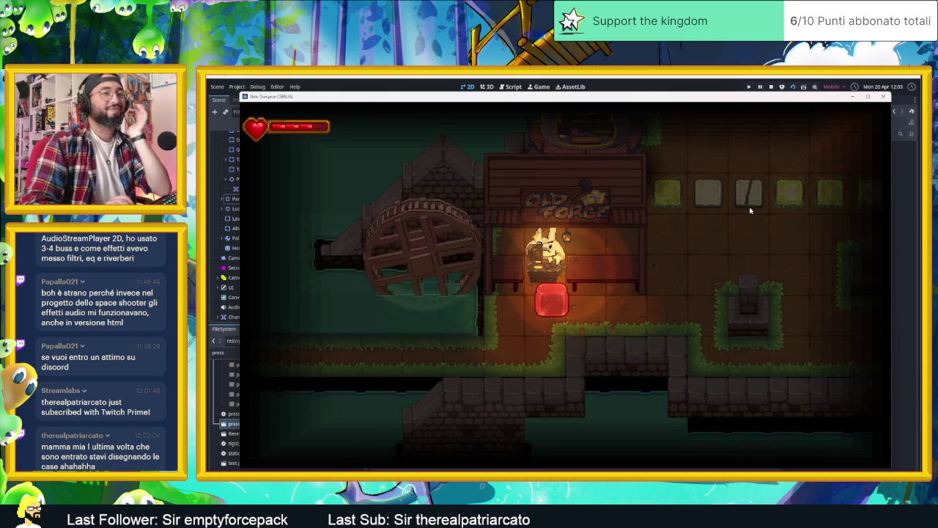
key("Down")
key("Left")
key("Right")
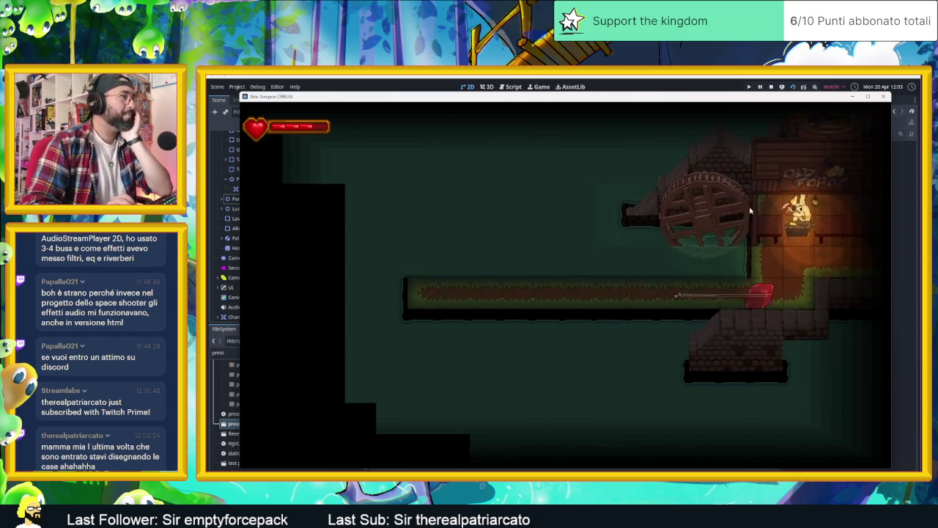
key("Left")
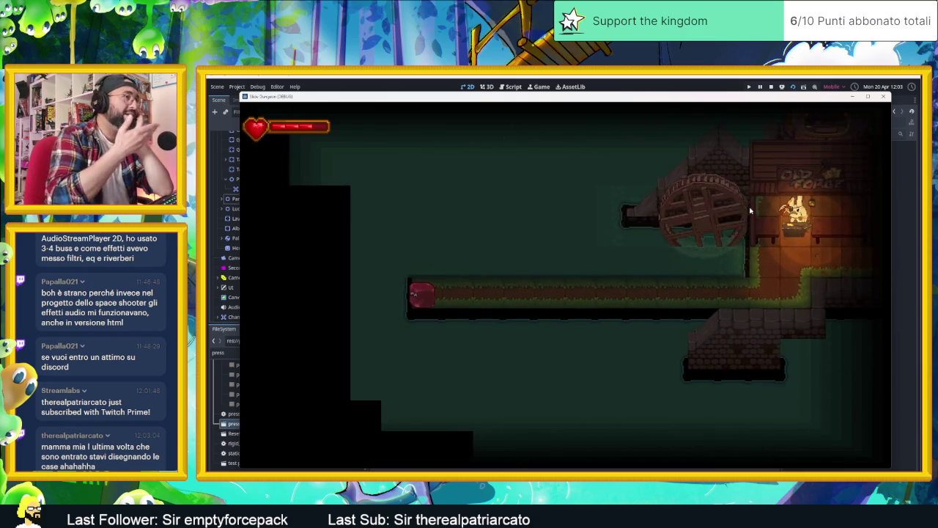
key("Right")
key("Up")
key("Right")
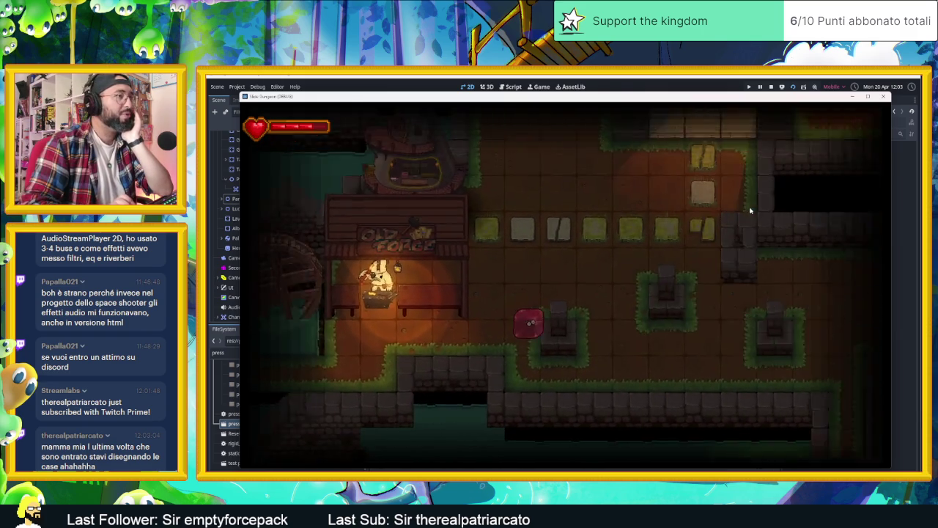
key("Down")
key("Up")
key("Down")
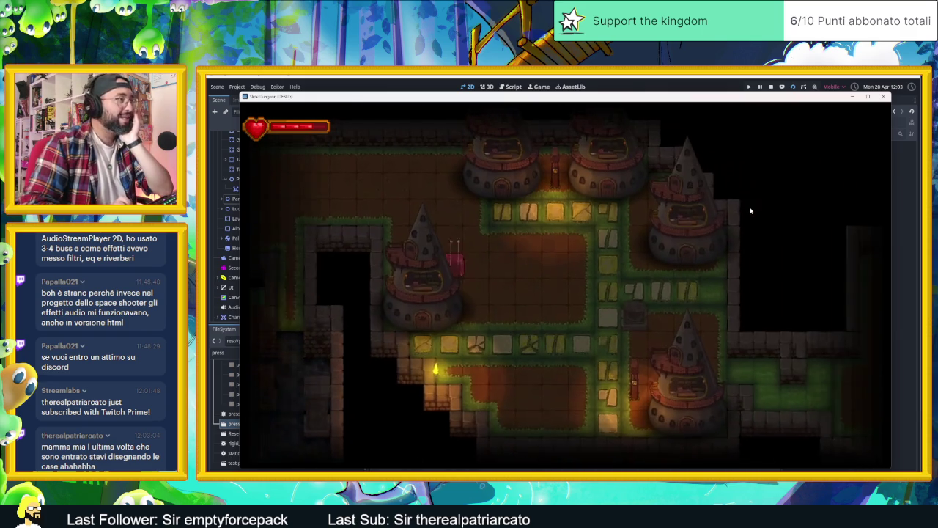
key("Right")
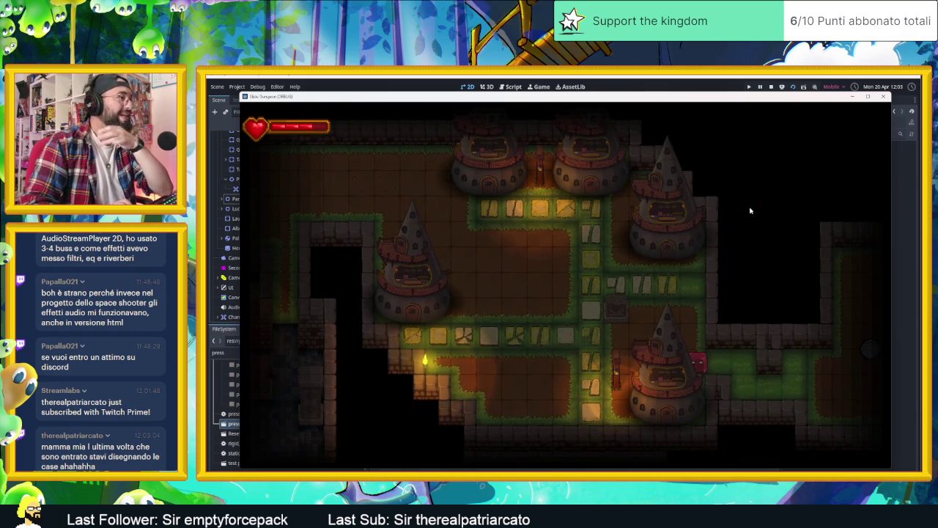
Step: Enter the next room and knock the grey boulder across it
key("Down")
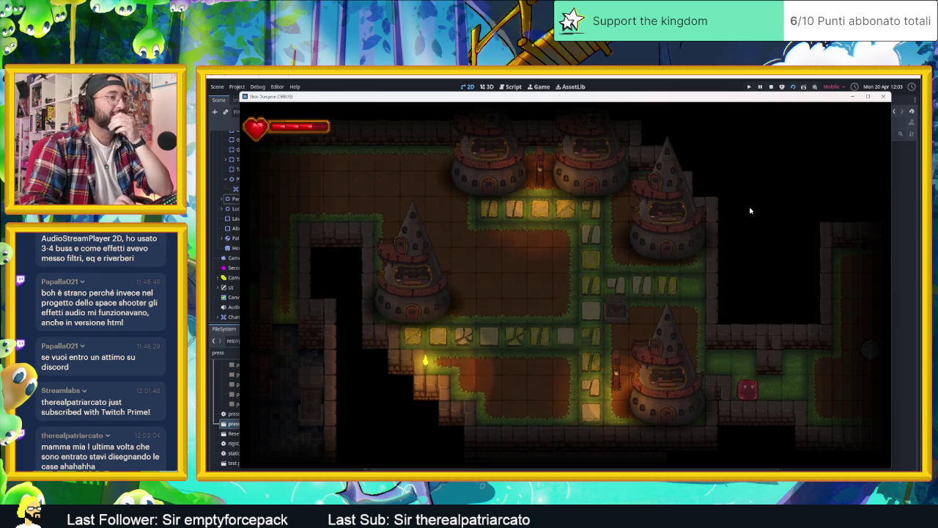
key("Right")
key("Left")
key("Up")
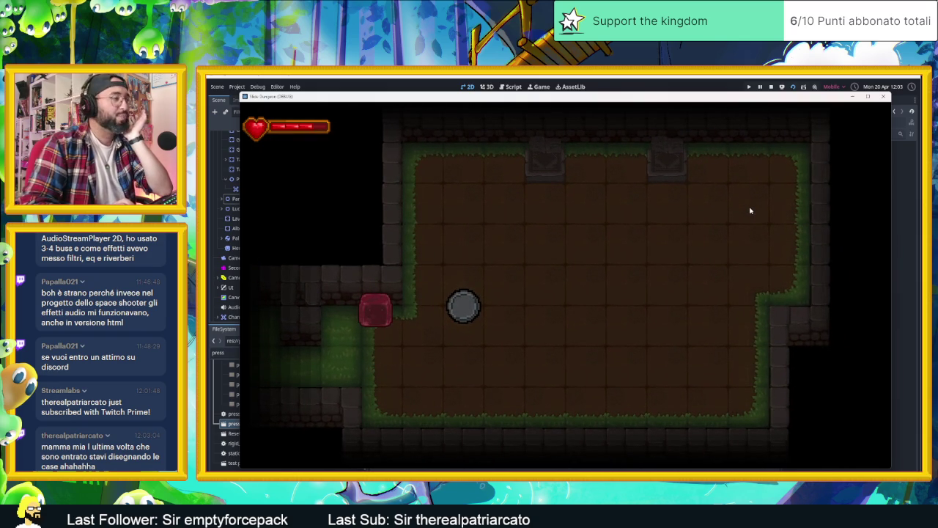
key("Right")
key("Up")
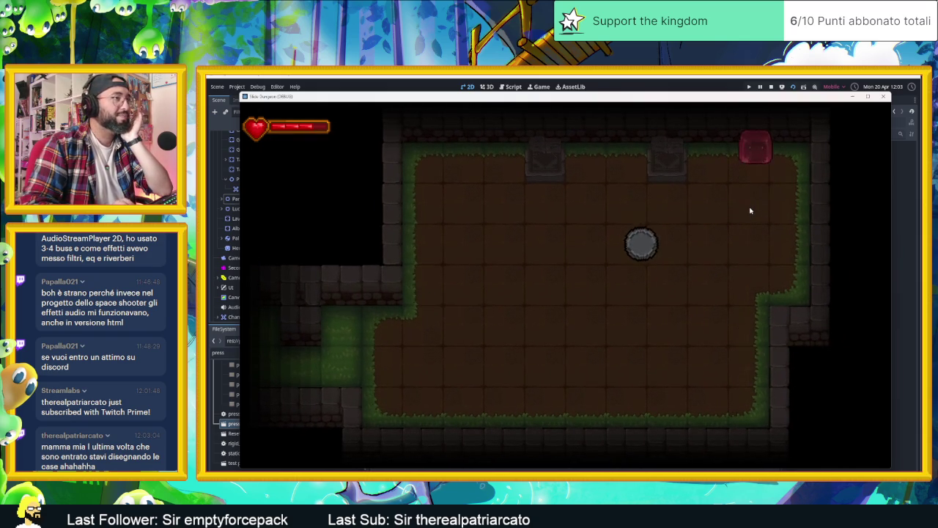
key("Down")
key("Left")
key("Up")
key("Right")
key("Right")
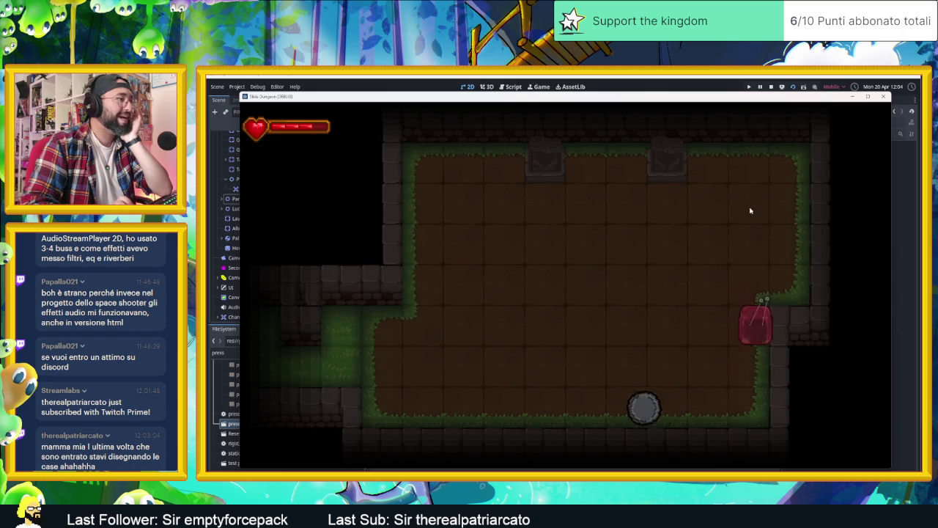
key("Down")
key("Left")
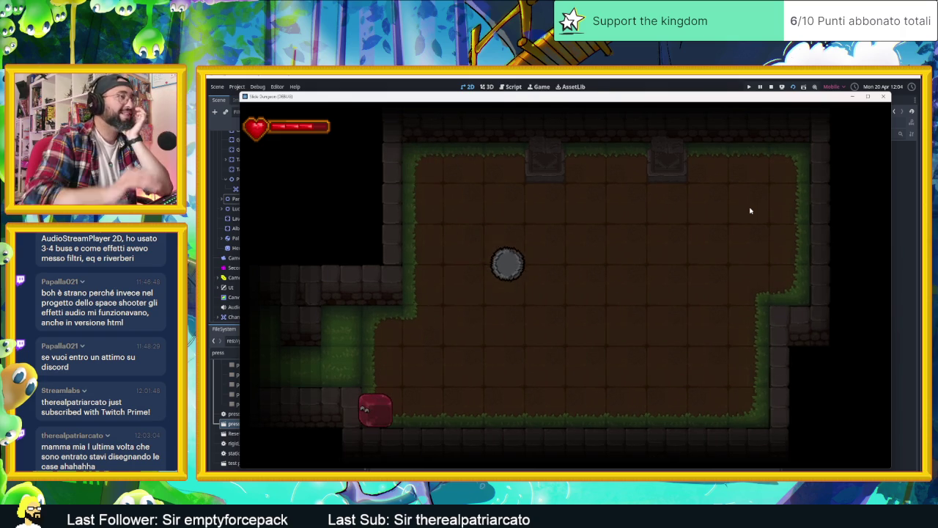
key("Right")
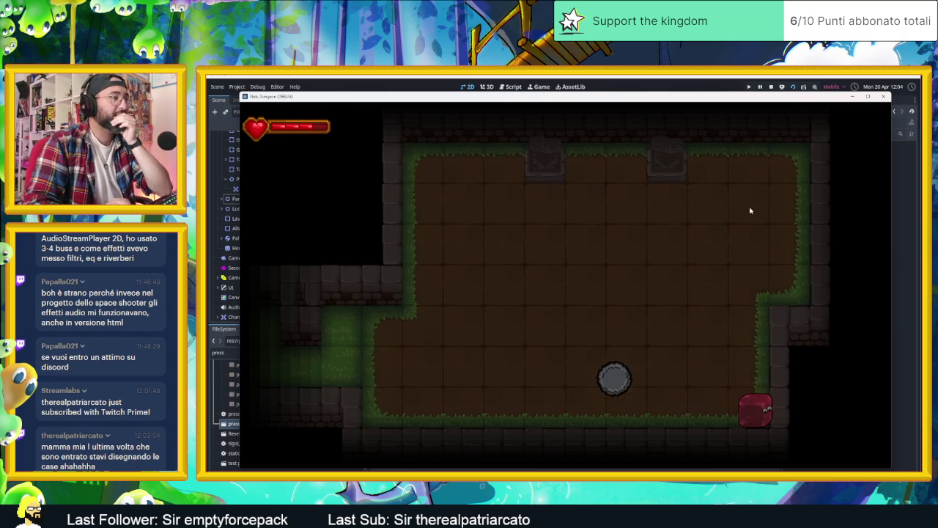
Step: Dash the slime around the boulder room's walls and leave through the left corridor
key("Left")
key("Right")
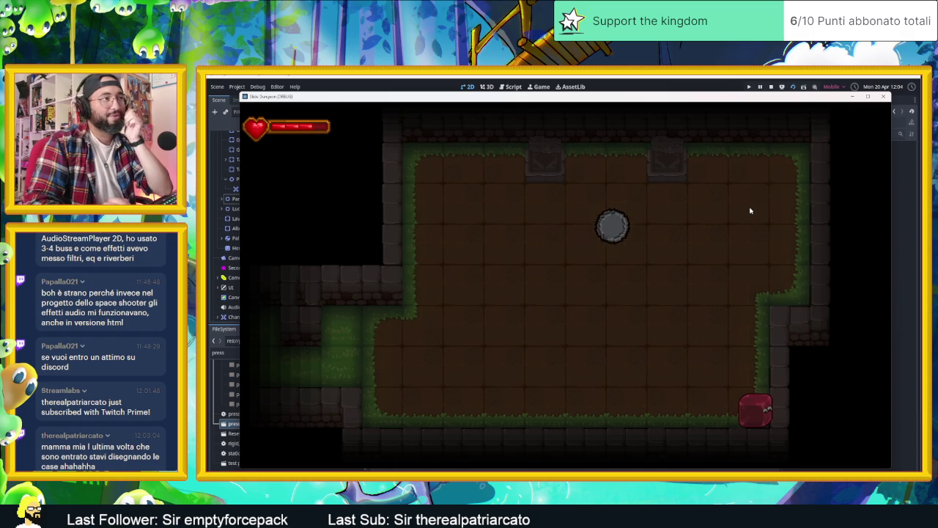
key("Up")
key("Down")
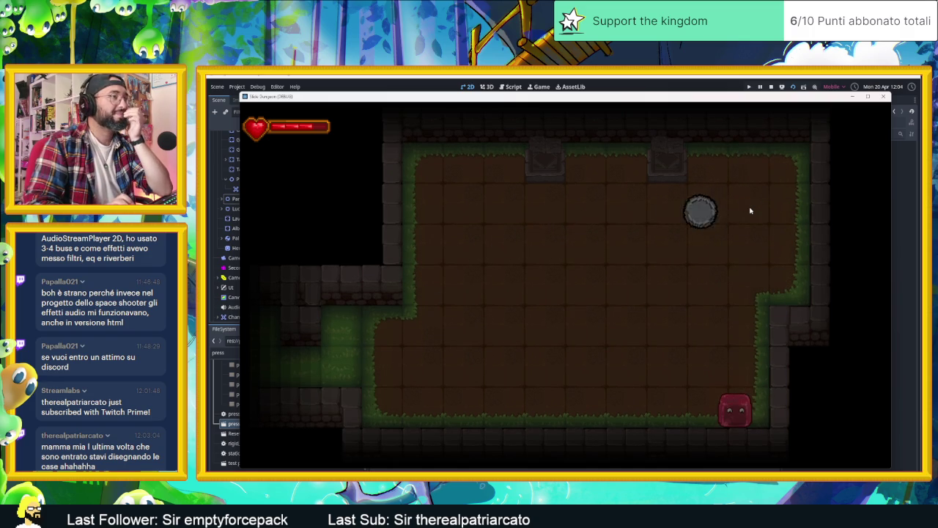
key("Up")
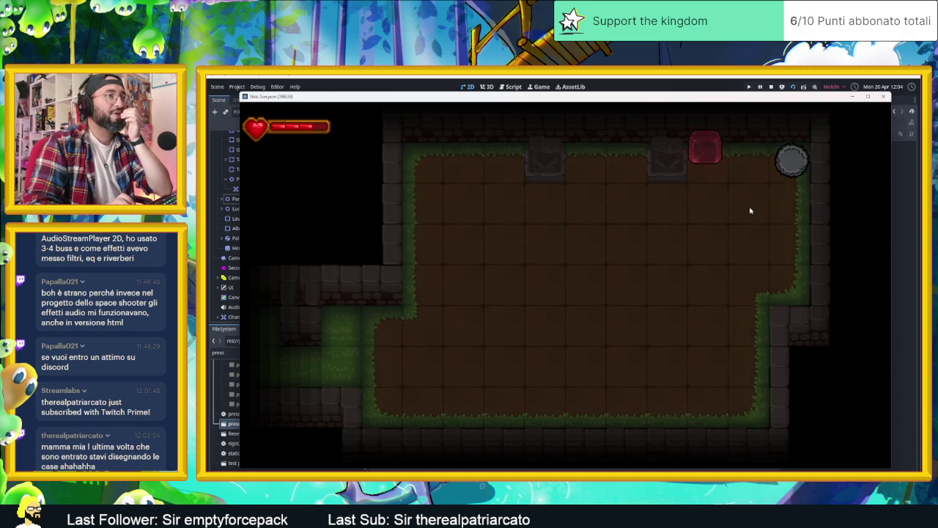
key("Right")
key("Down")
key("Left")
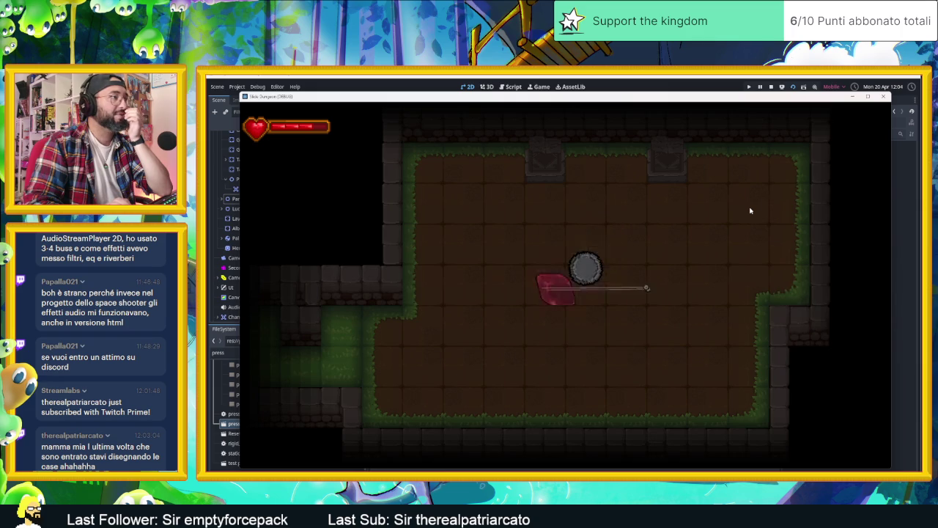
key("Left")
key("Down")
key("Left")
key("Up")
key("Left")
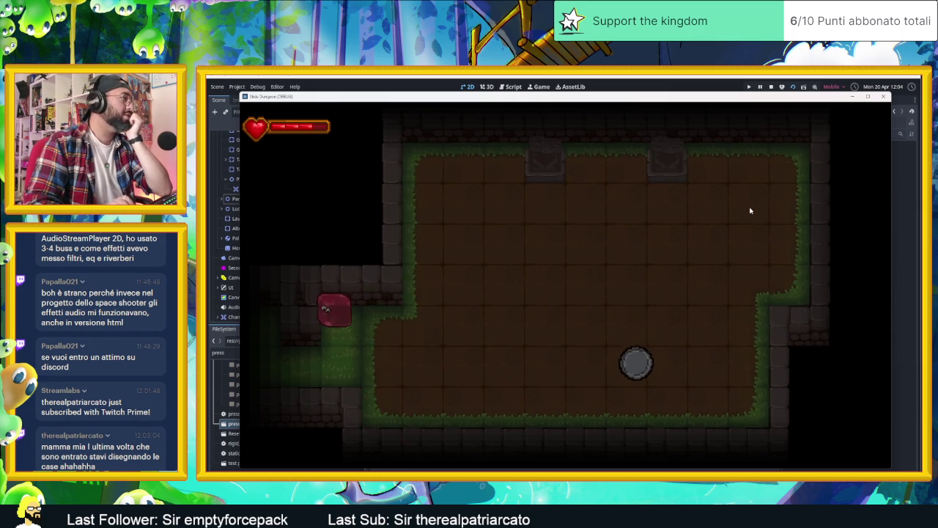
key("Down")
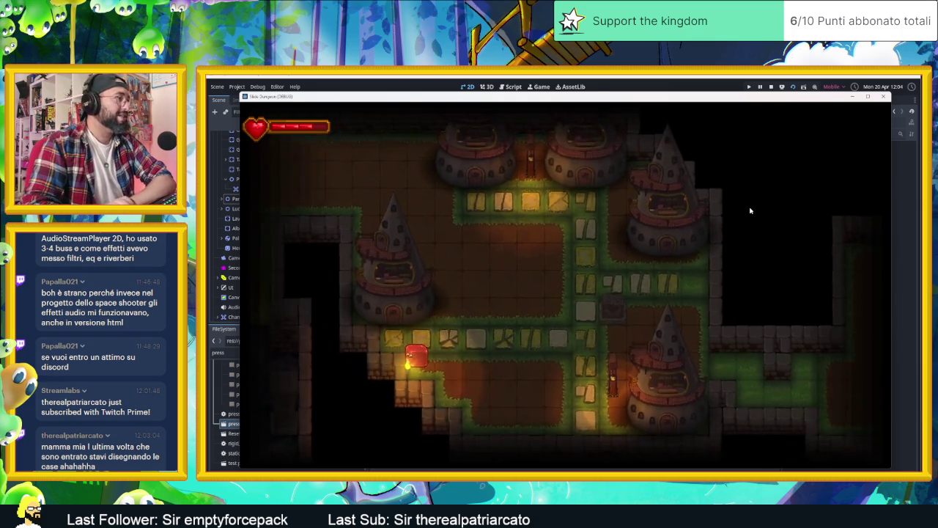
Step: Slide the slime through the brick, green-edged and torch-lit rooms past the pitchfork farmer
key("Up")
key("Right")
key("Left")
key("Up")
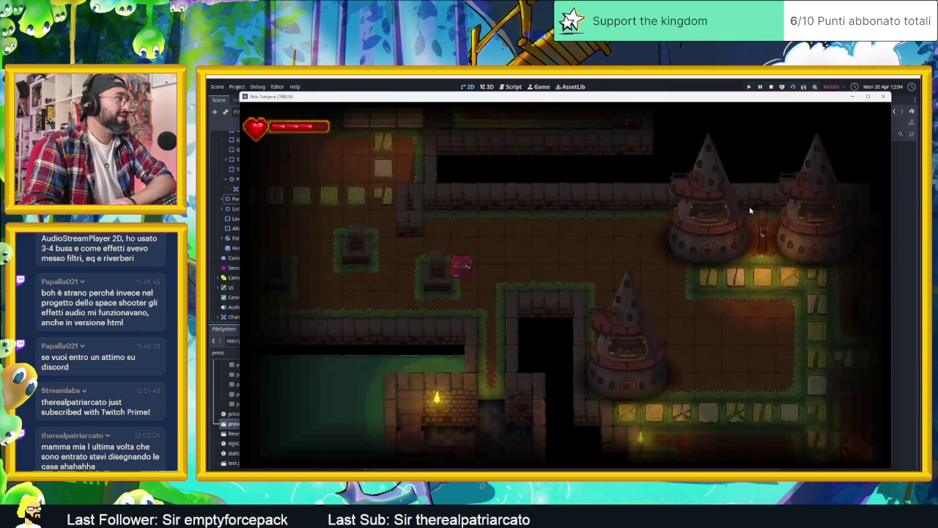
key("Down")
key("Right")
key("Left")
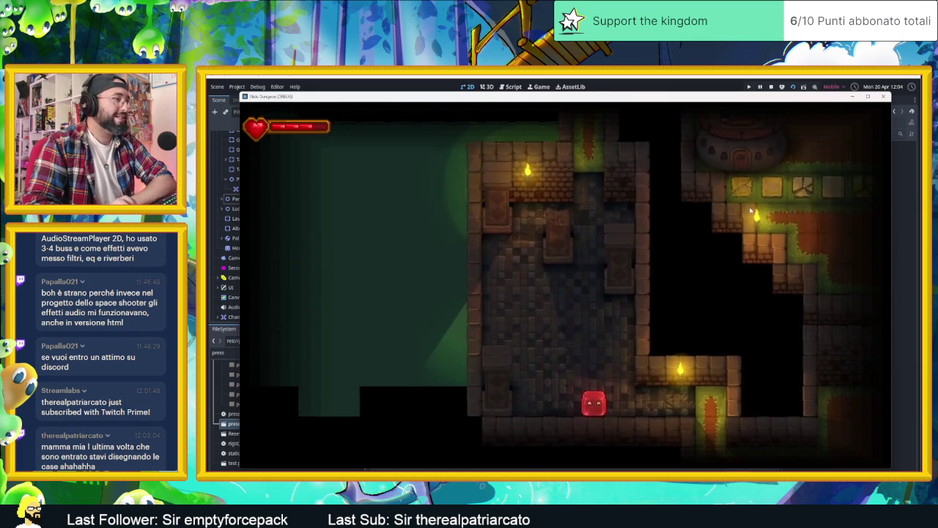
key("Down")
key("Right")
key("Down")
key("Up")
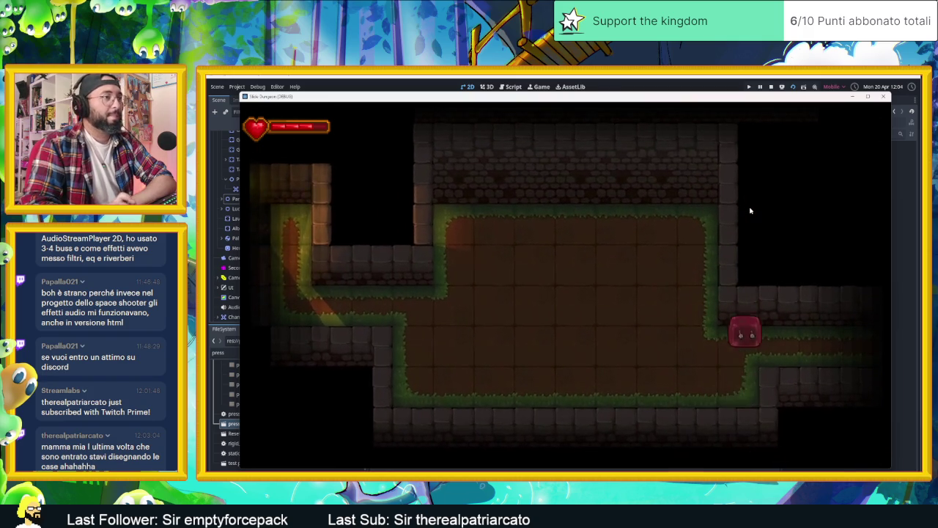
key("Right")
key("Left")
key("Down")
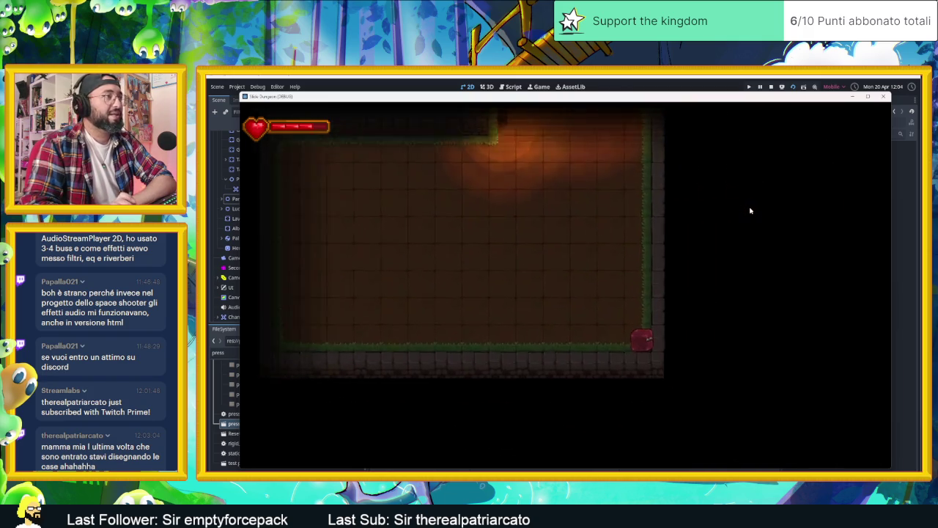
key("Up")
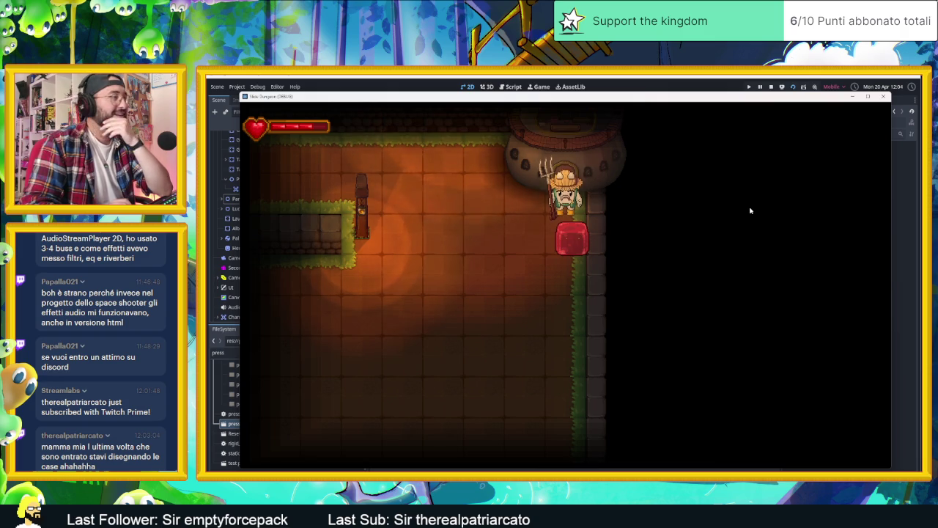
key("Left")
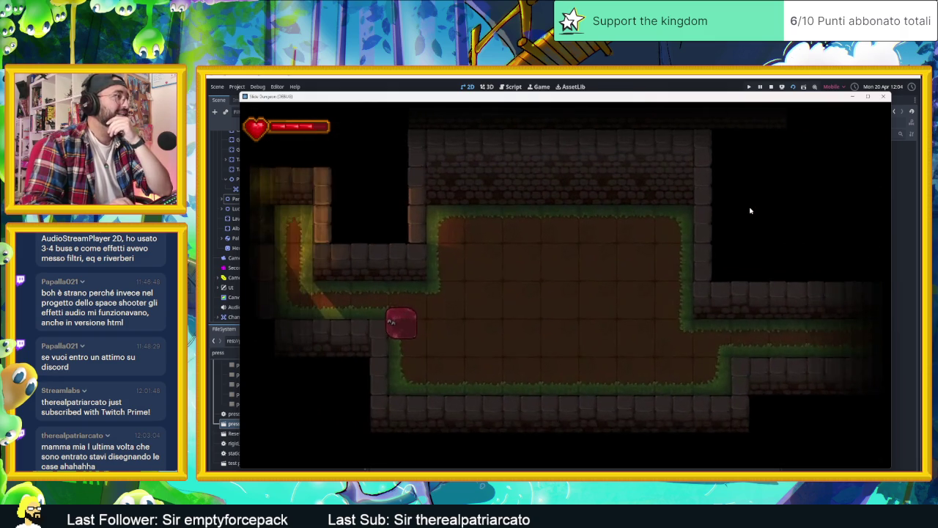
key("Up")
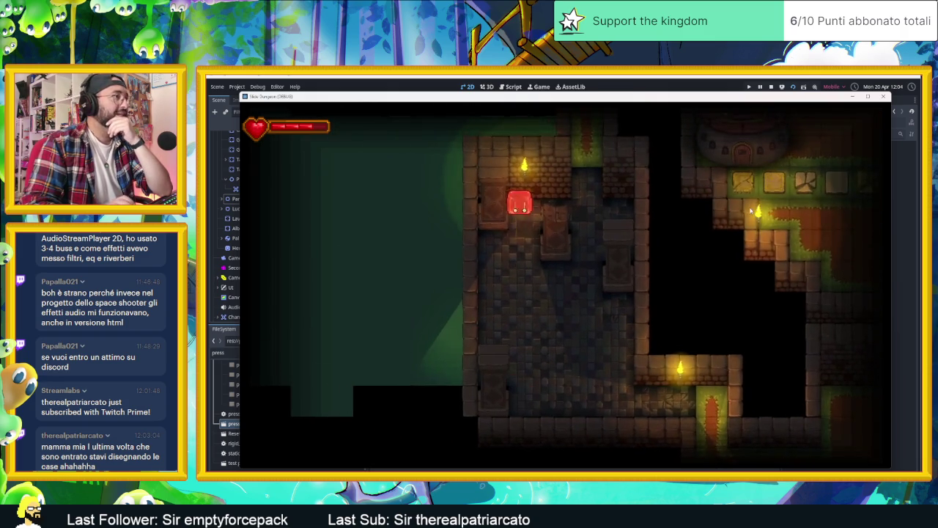
Step: Travel through the altar room and bright hall to the exit and the 'Grazie per aver giocato!' screen
key("Down")
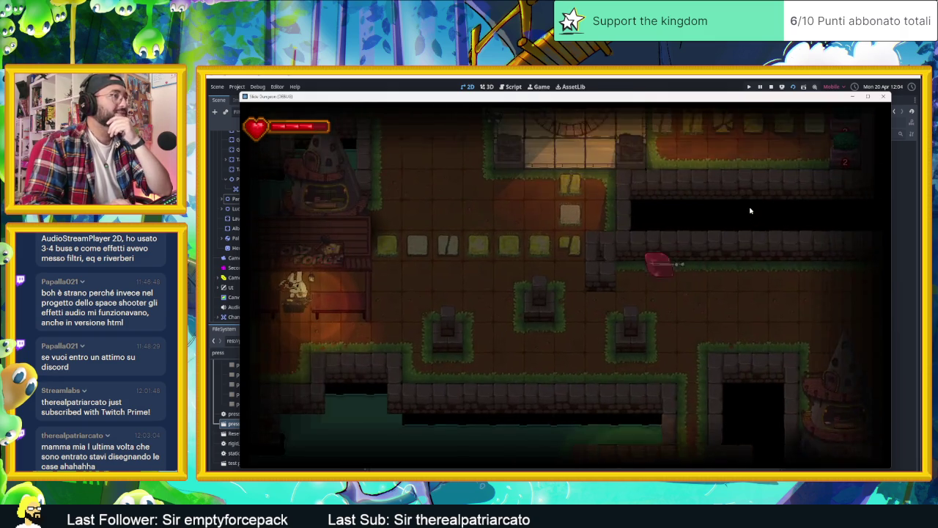
key("Left")
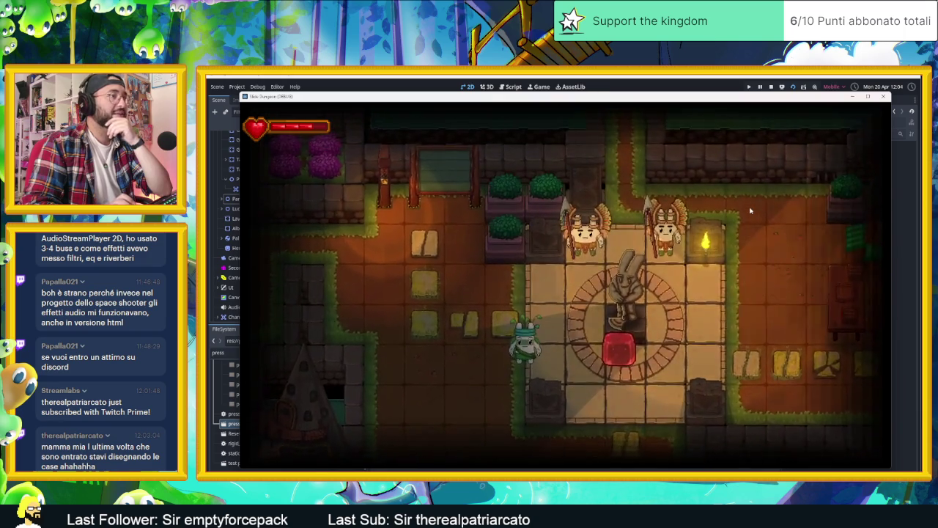
key("Right")
key("Up")
key("Up")
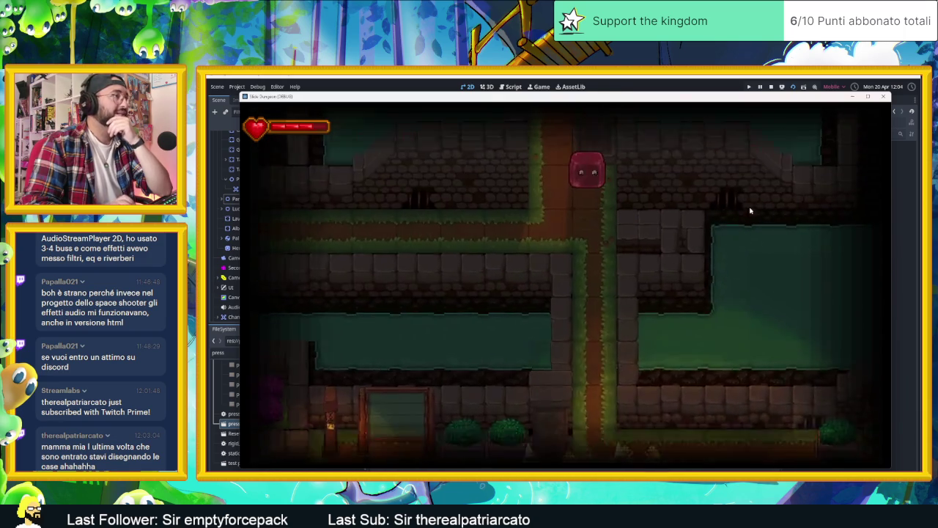
key("Up")
key("Left")
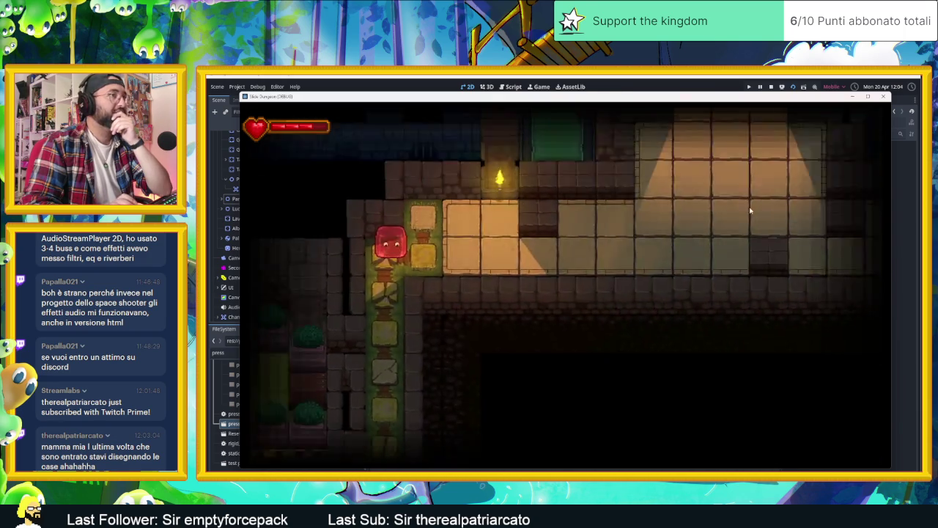
key("Up")
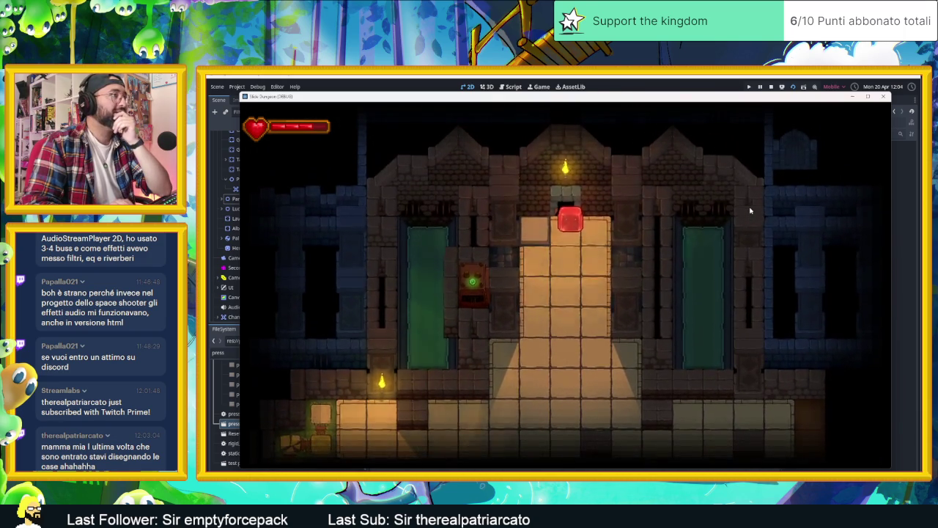
key("Left")
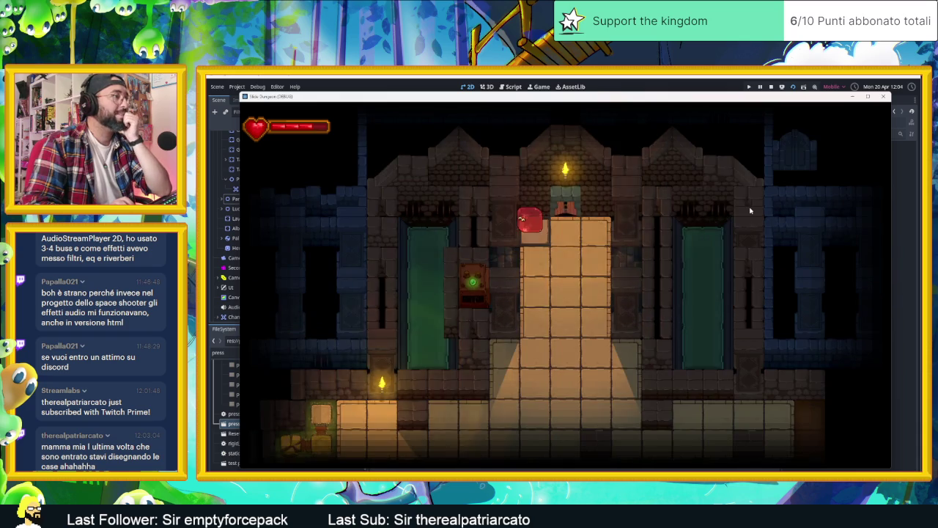
key("Down")
key("Right")
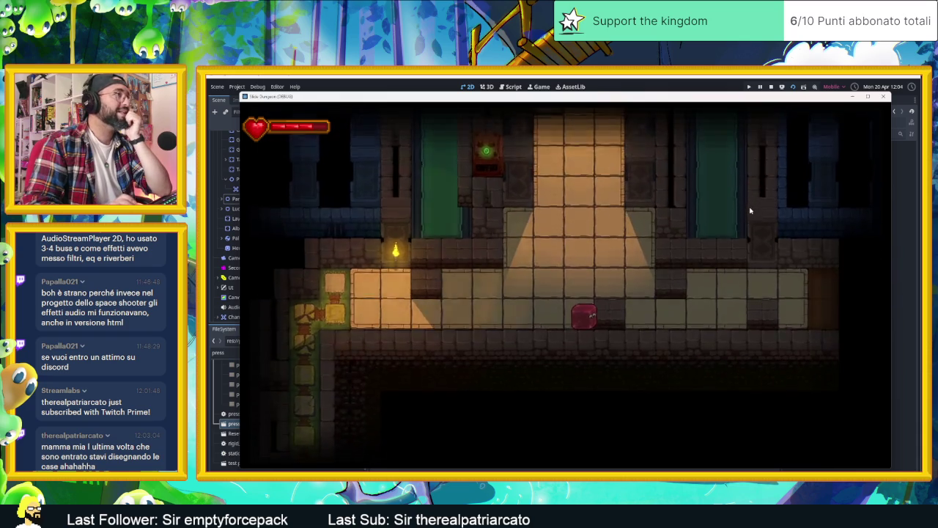
key("Up")
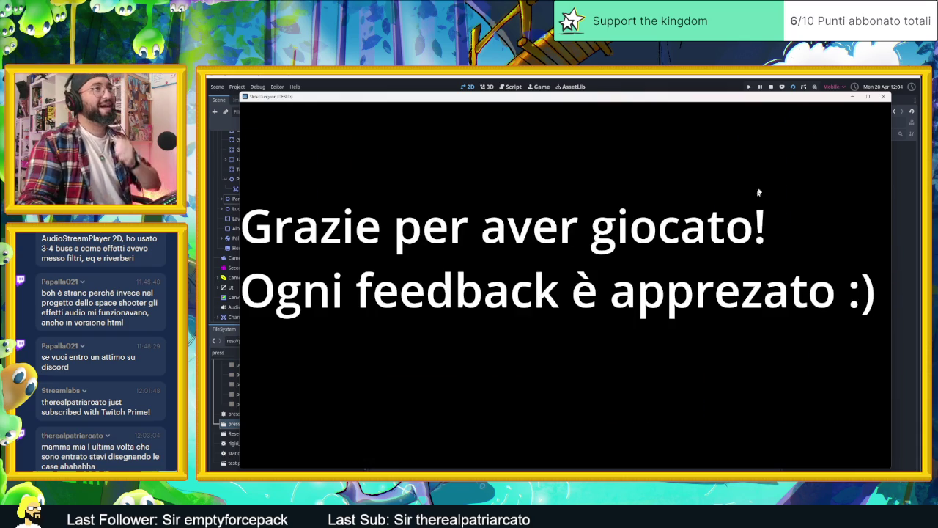
Step: Close the game, jump from the changeScene error to change_scene.gd, then open the AreaInizio tab
left_click(770, 86)
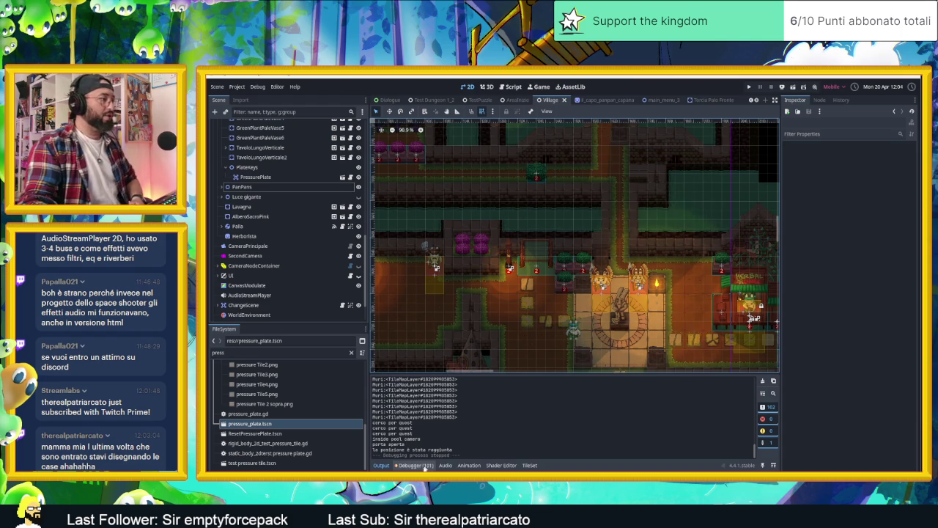
left_click(423, 466)
scroll(502, 432, "down", 10)
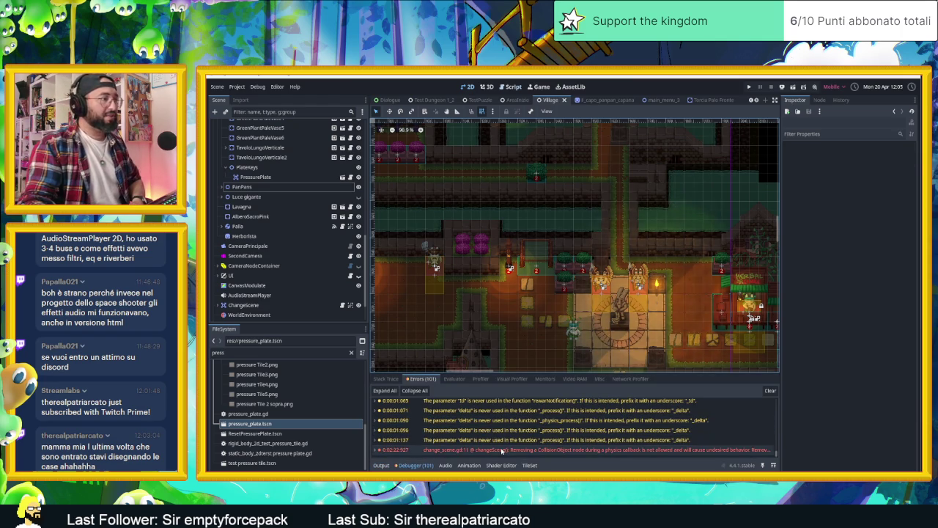
double_click(502, 450)
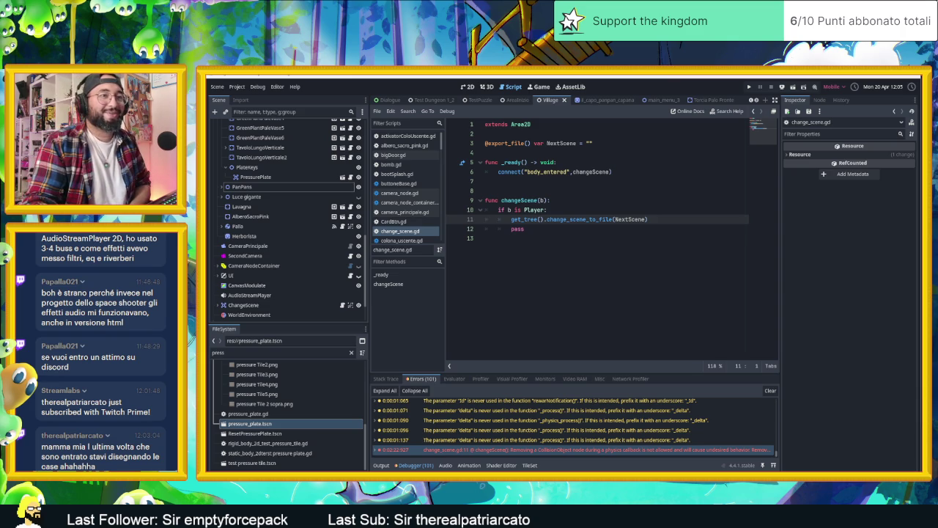
left_click(513, 99)
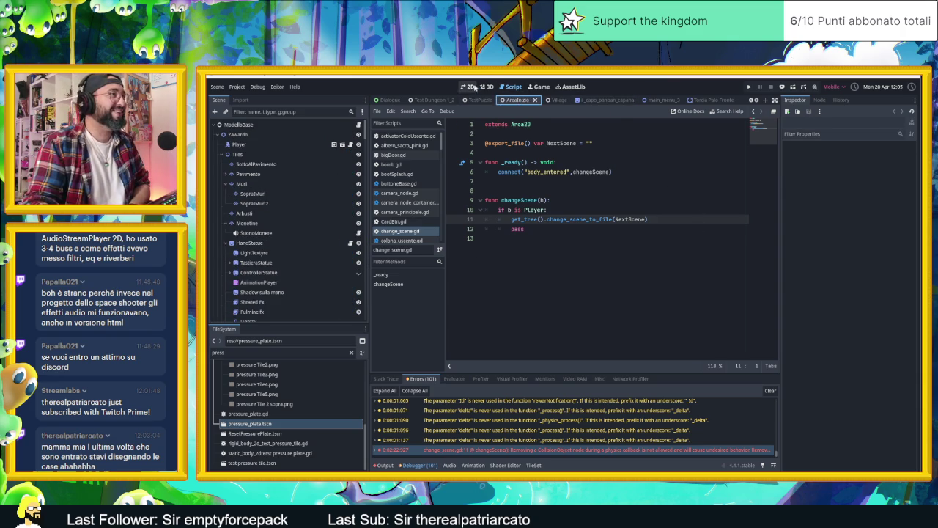
Step: Show AreaInizio in the 2D view, save it and launch the game
left_click(473, 87)
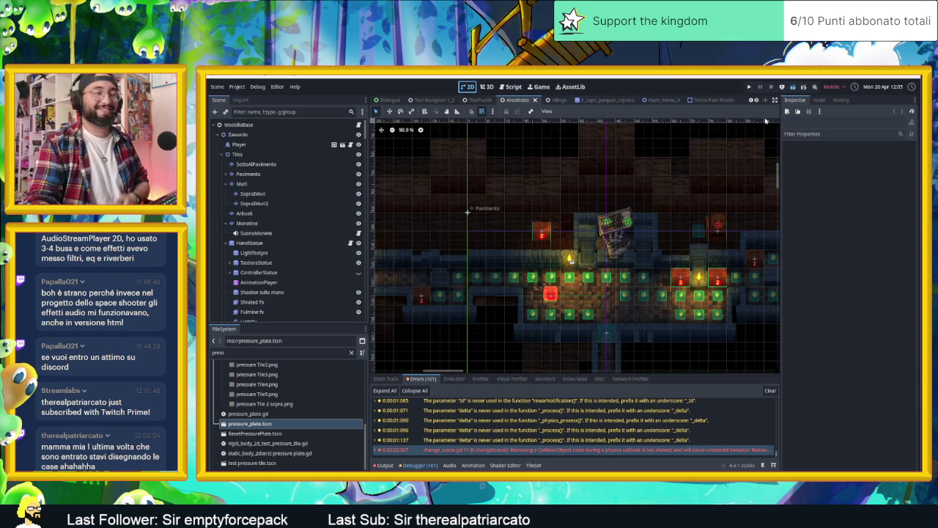
key("ctrl+s")
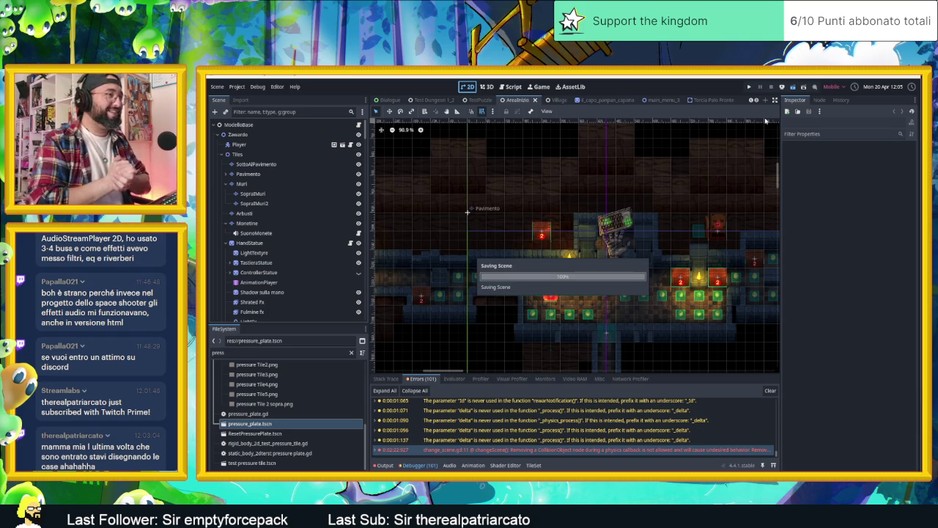
key("F5")
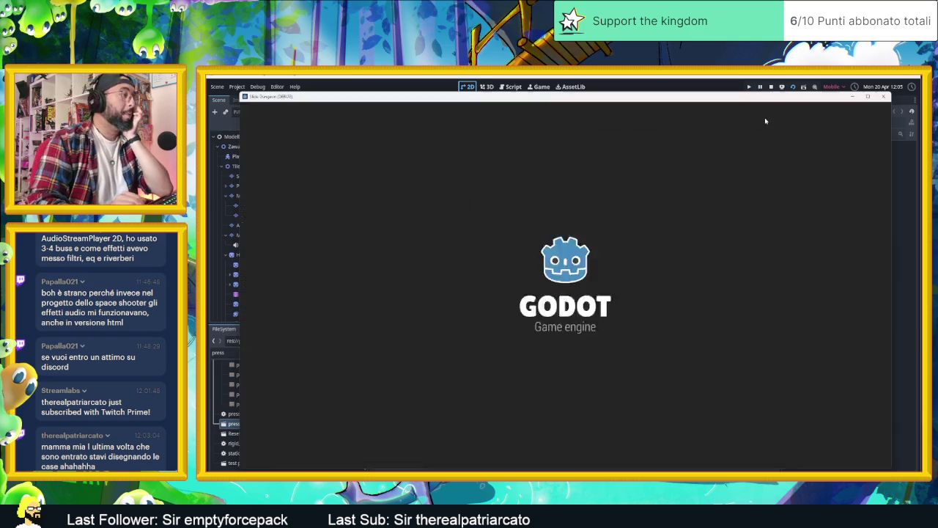
Step: Slide the red block through the rooms, smashing the crate and collecting coins up to 13
key("Down")
key("Left")
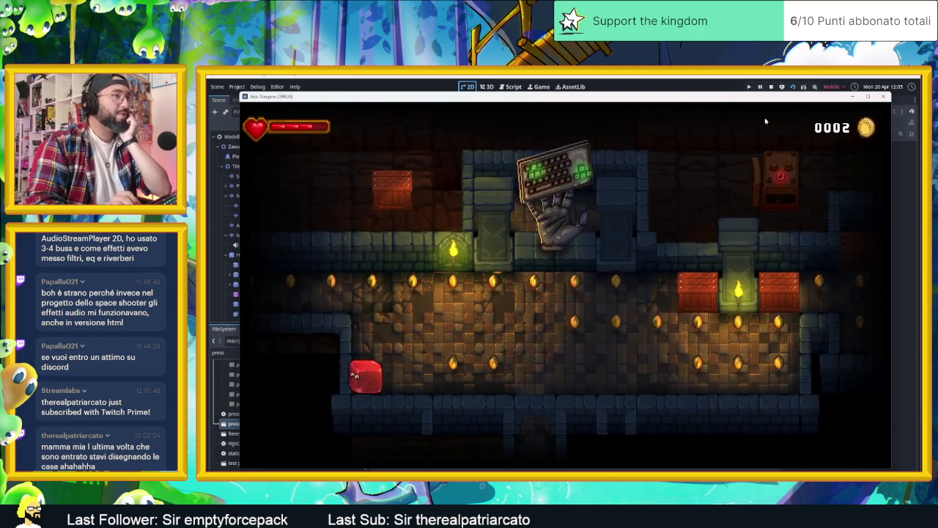
key("Right")
key("Up")
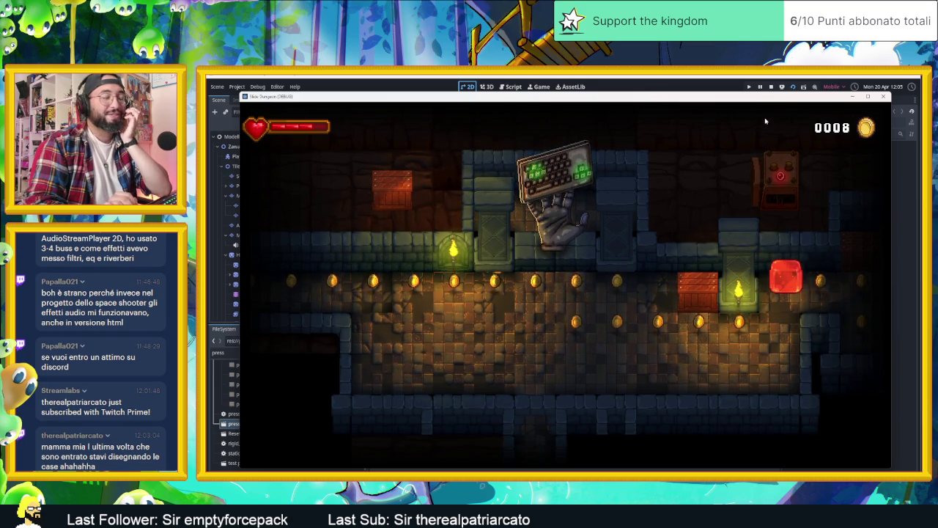
key("Down")
key("Up")
key("Right")
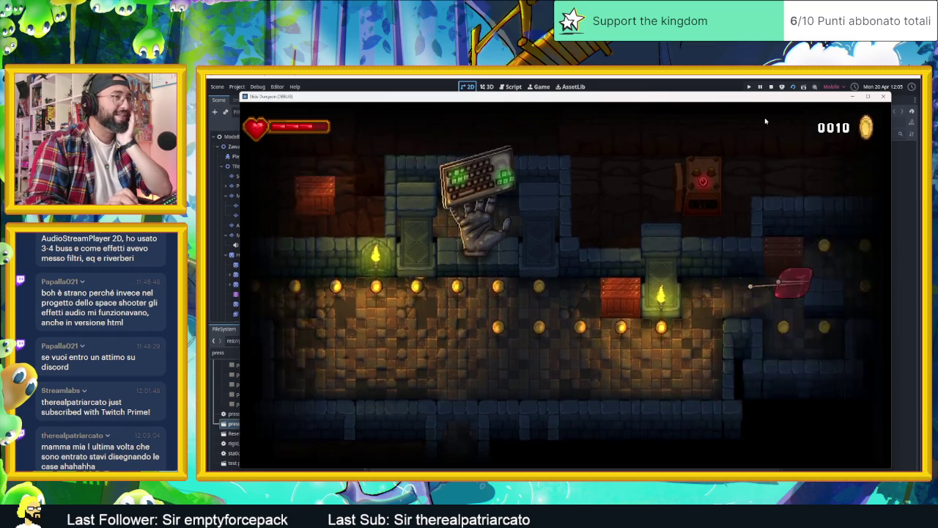
key("Down")
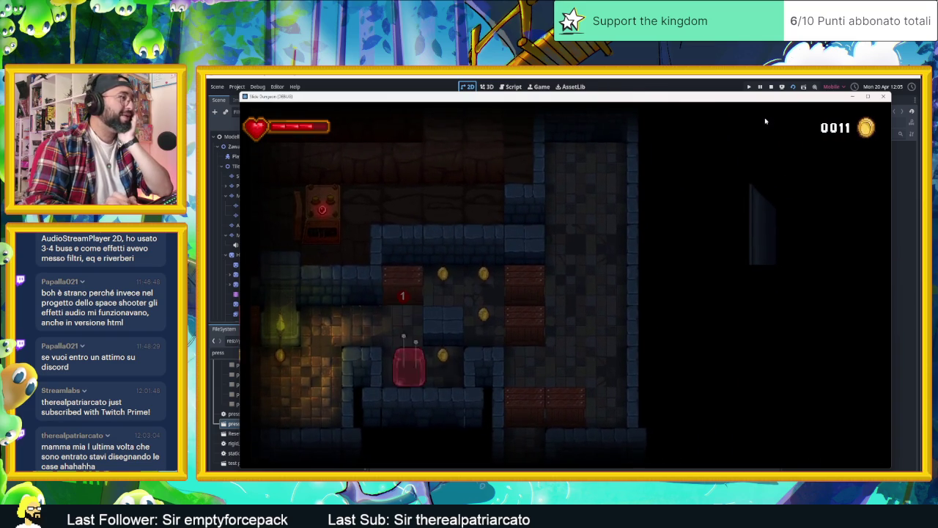
key("Up")
key("Right")
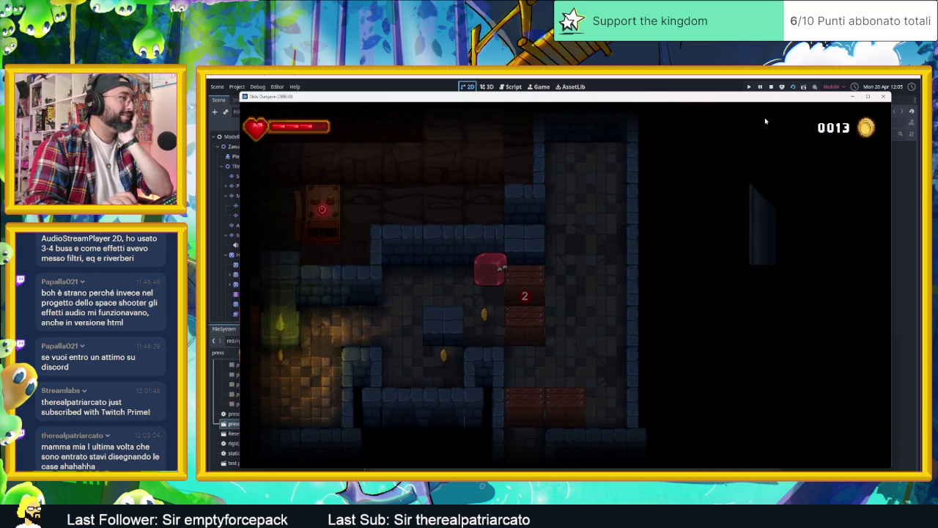
Step: Stop the game, save and relaunch AreaInizio, and slide left to pick up a coin
left_click(793, 88)
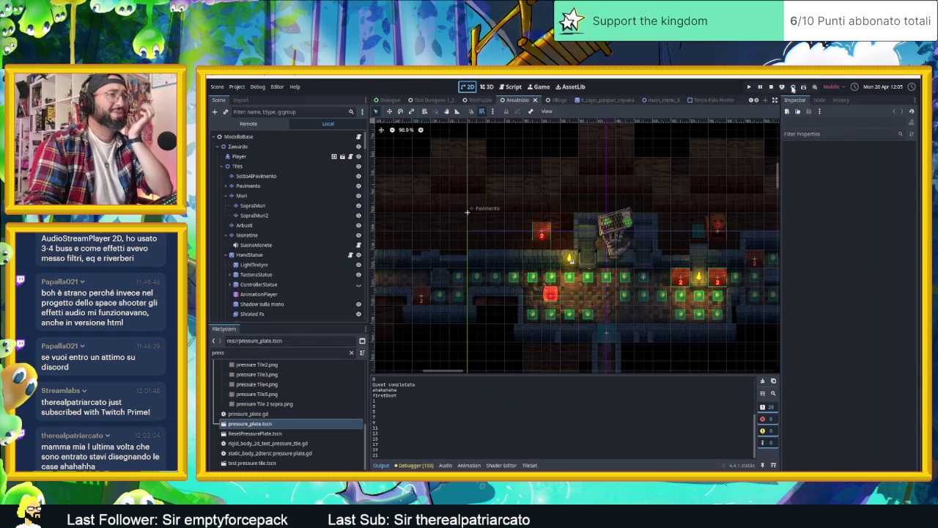
key("ctrl+s")
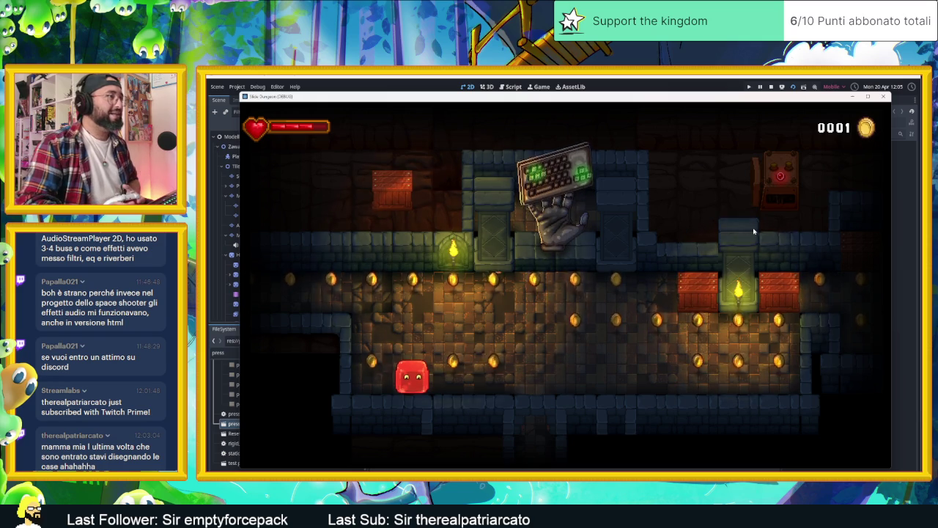
key("Left")
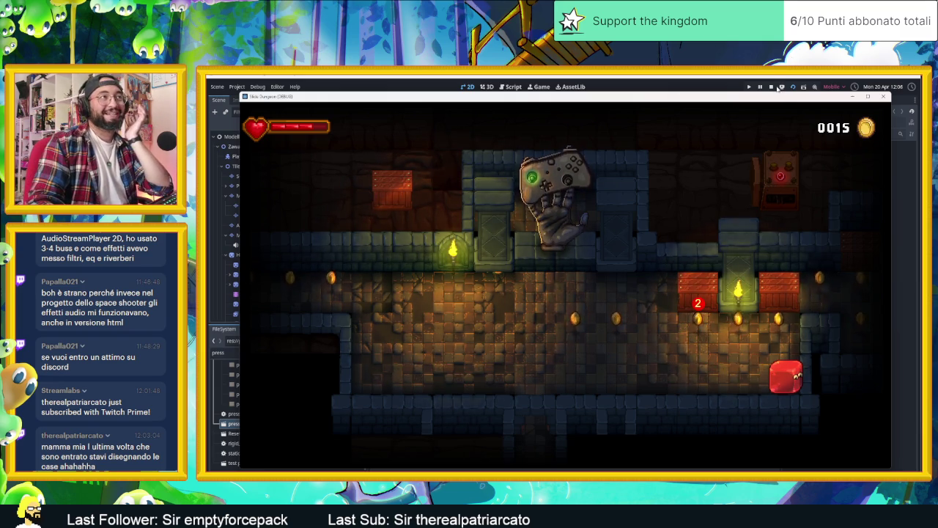
Step: Stop the running AreaInizio game to return to the 2D editor
left_click(772, 86)
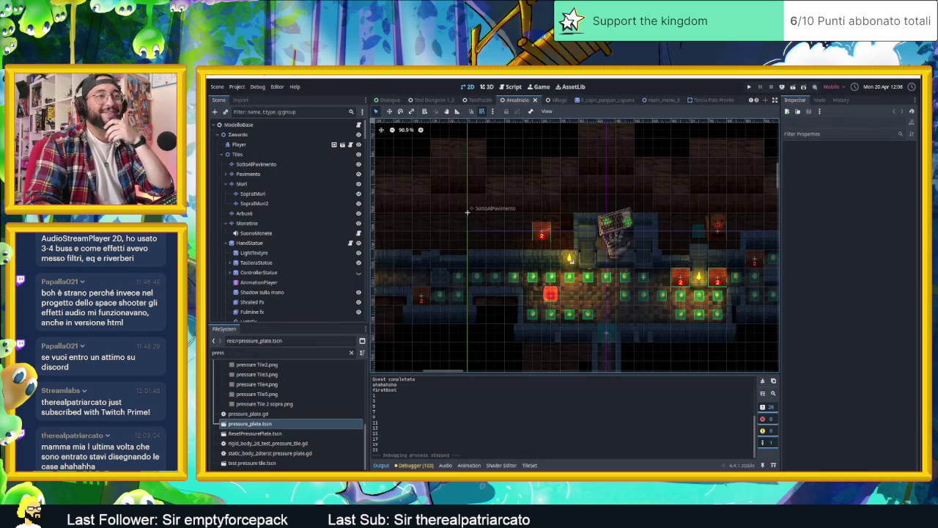